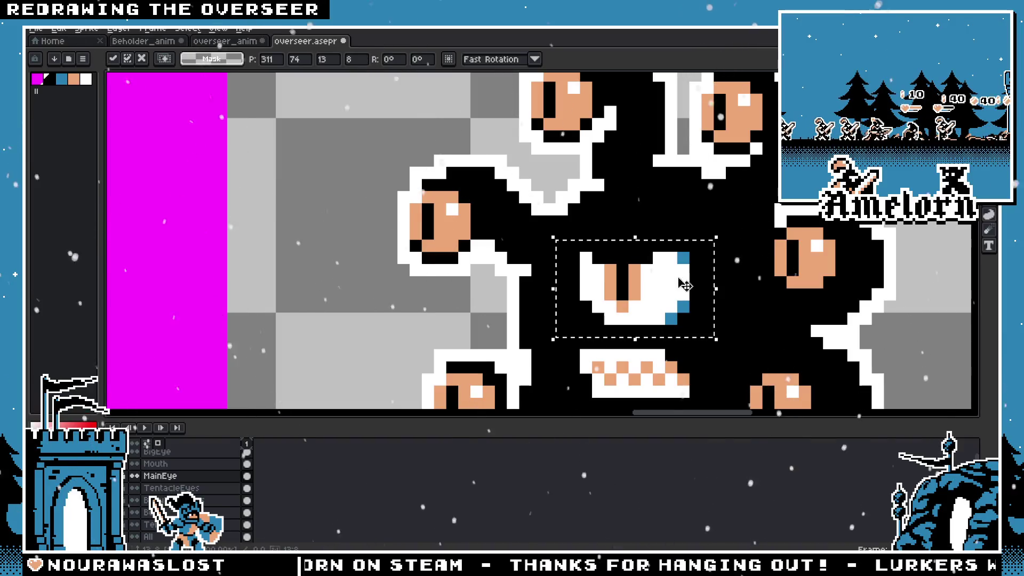
scroll(684, 284, down, 4)
scroll(576, 200, up, 3)
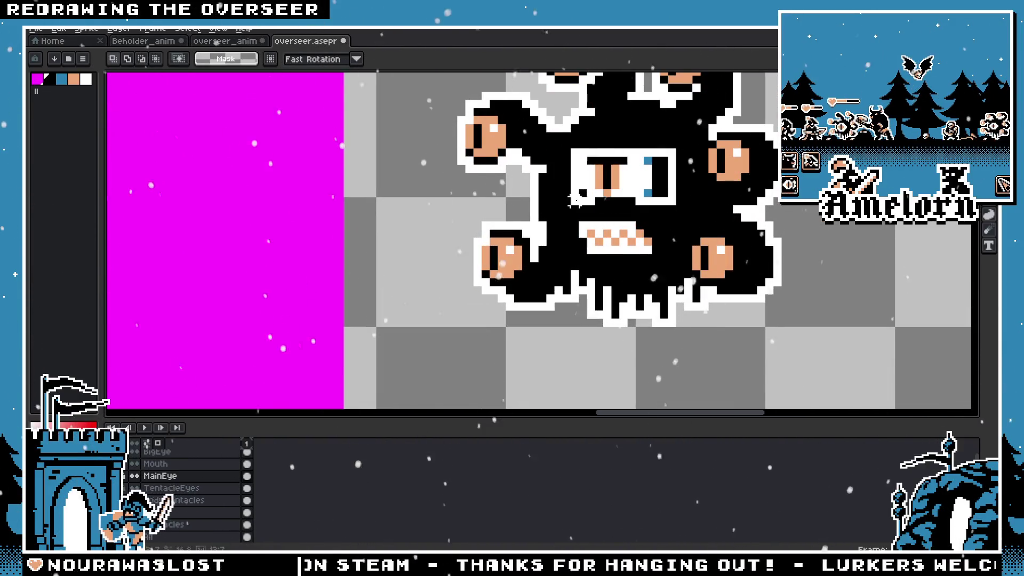
Select the central eye and shift it left, then select the mouth on the Mouth layer and nudge it left
drag(572, 151, 681, 201)
drag(625, 177, 612, 182)
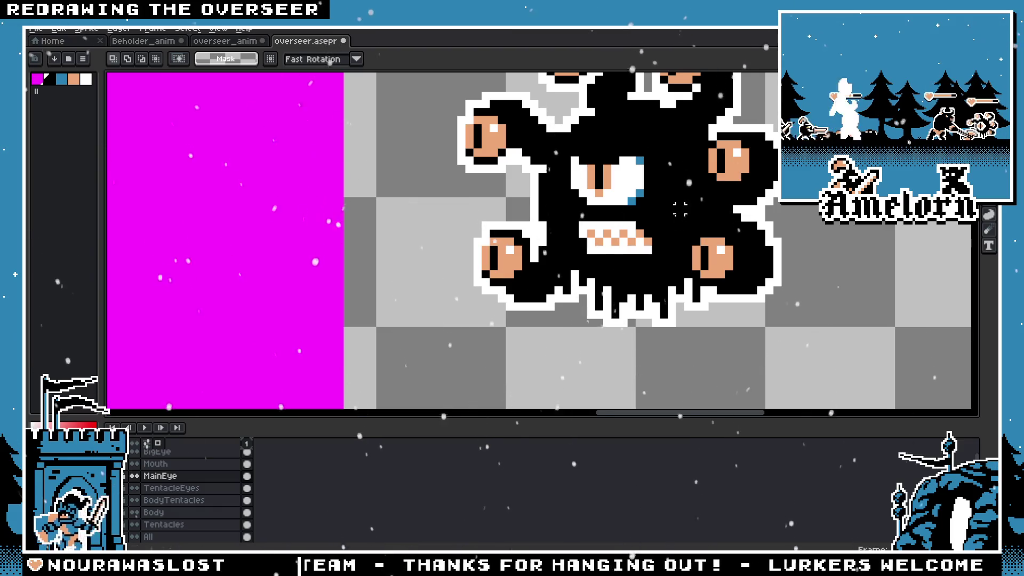
drag(560, 213, 670, 264)
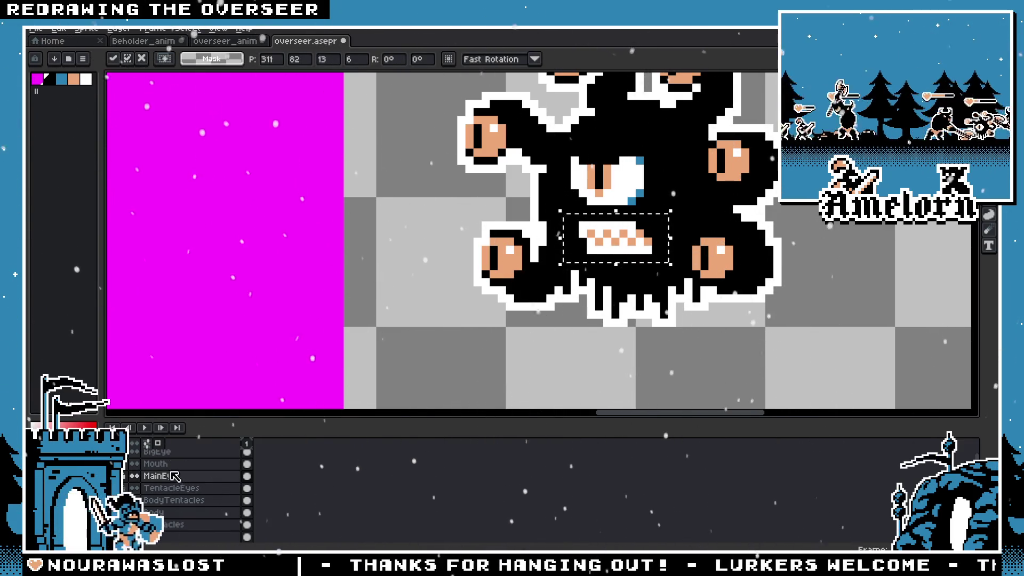
click(156, 464)
drag(628, 241, 620, 255)
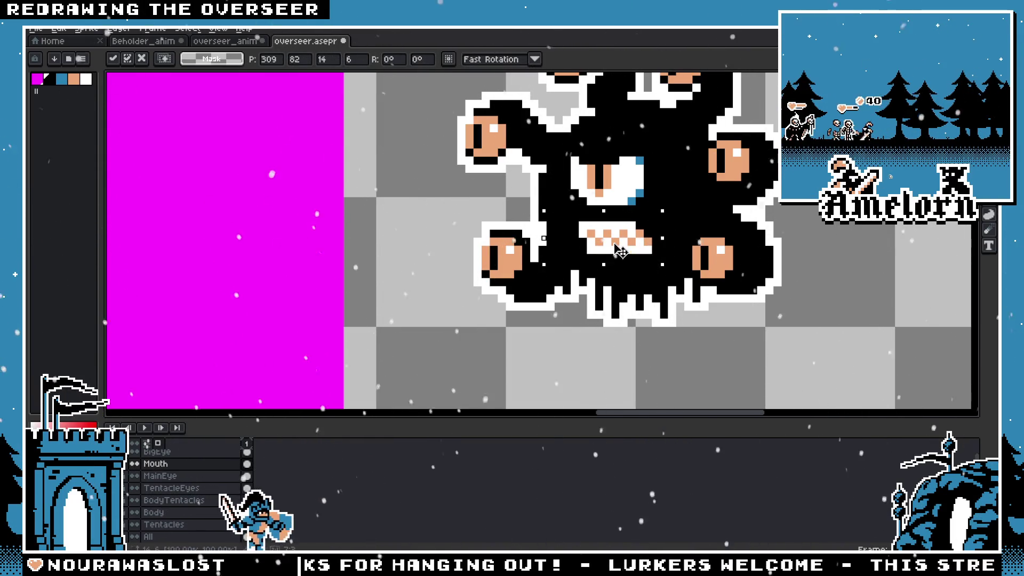
scroll(807, 229, down, 4)
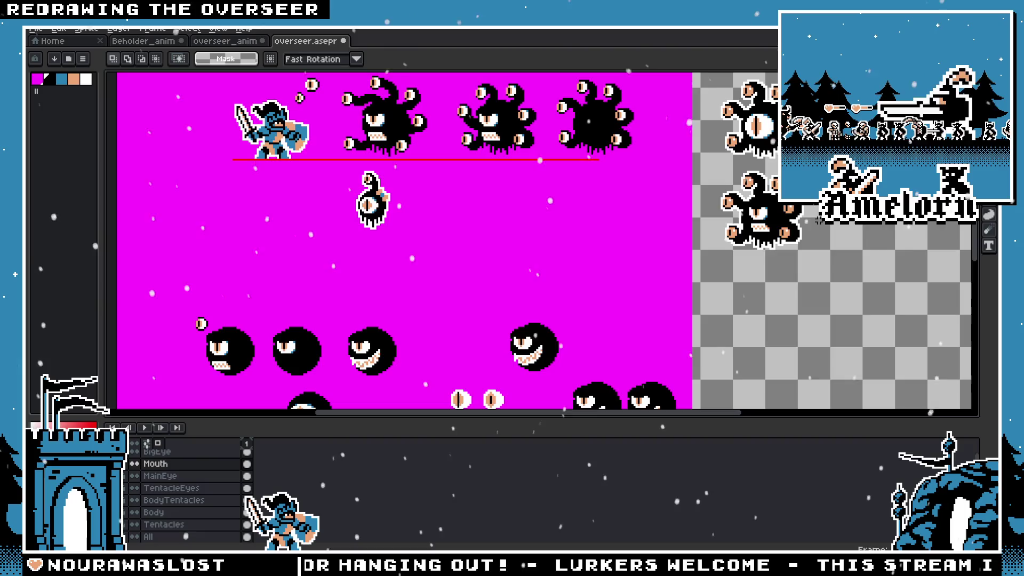
scroll(816, 221, up, 4)
Drop the mouth into its new spot, then shift the combined eye-and-mouth area down one pixel
drag(752, 252, 759, 256)
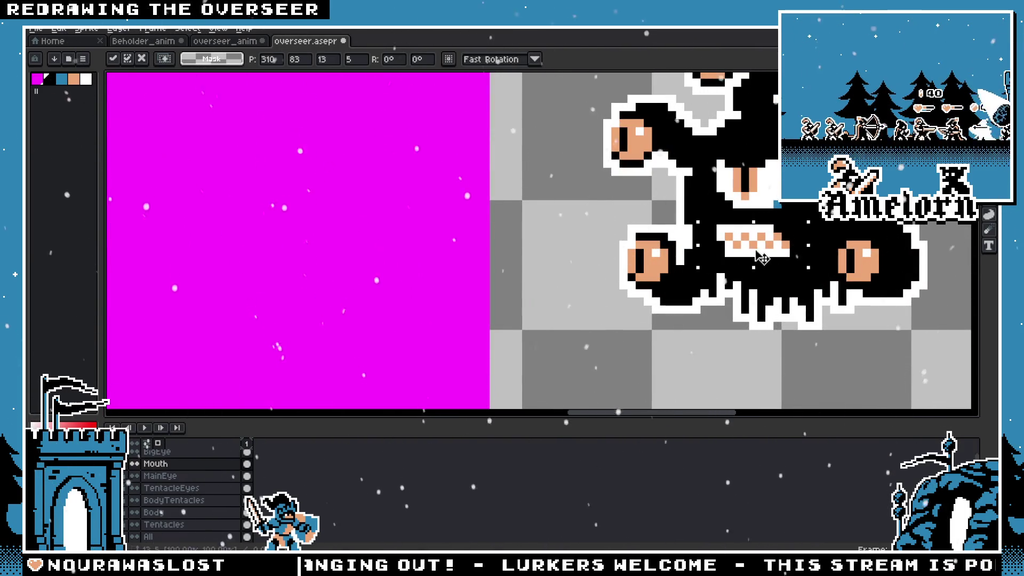
key(Escape)
scroll(600, 237, left, 3)
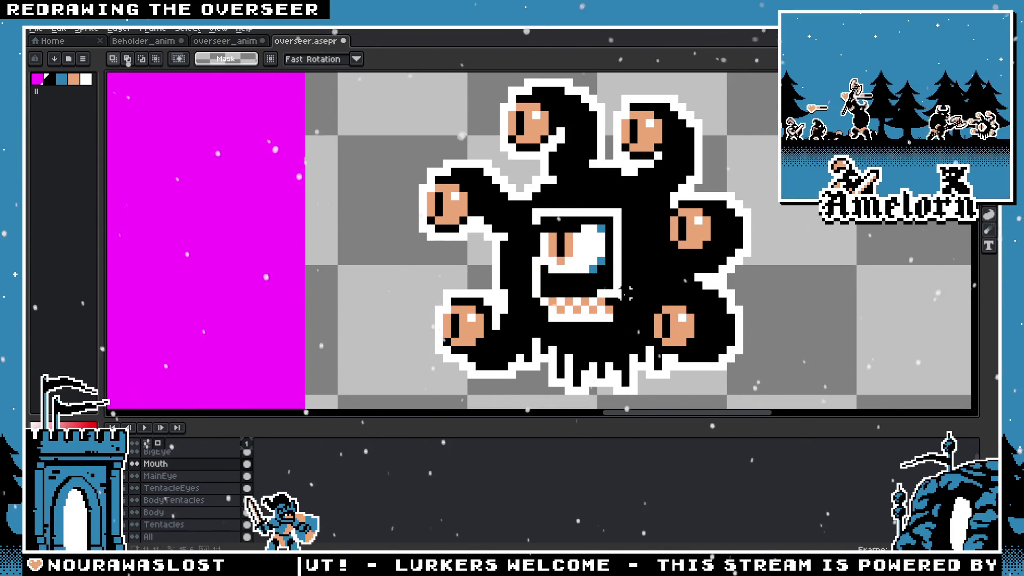
drag(533, 207, 636, 308)
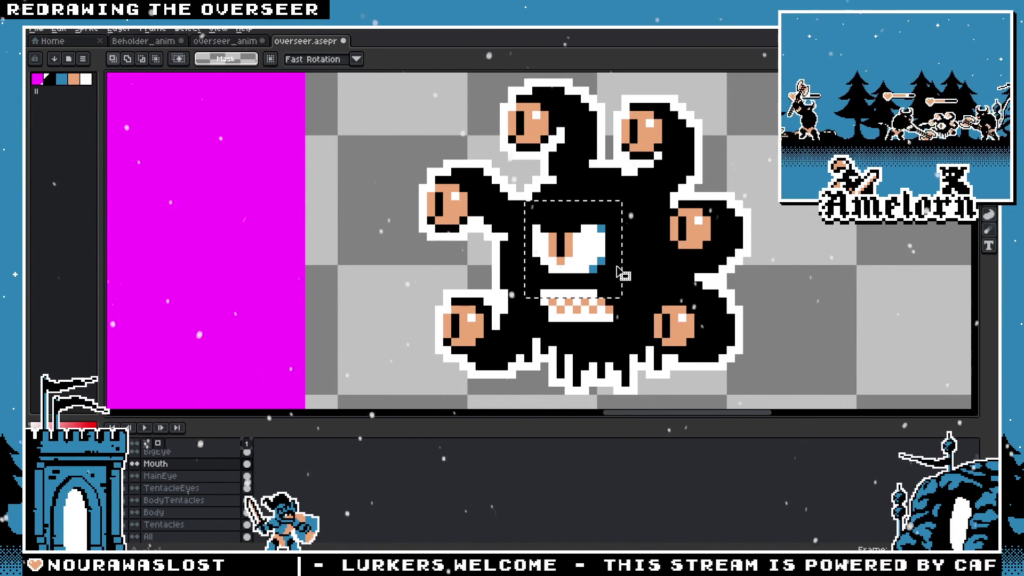
key(Down)
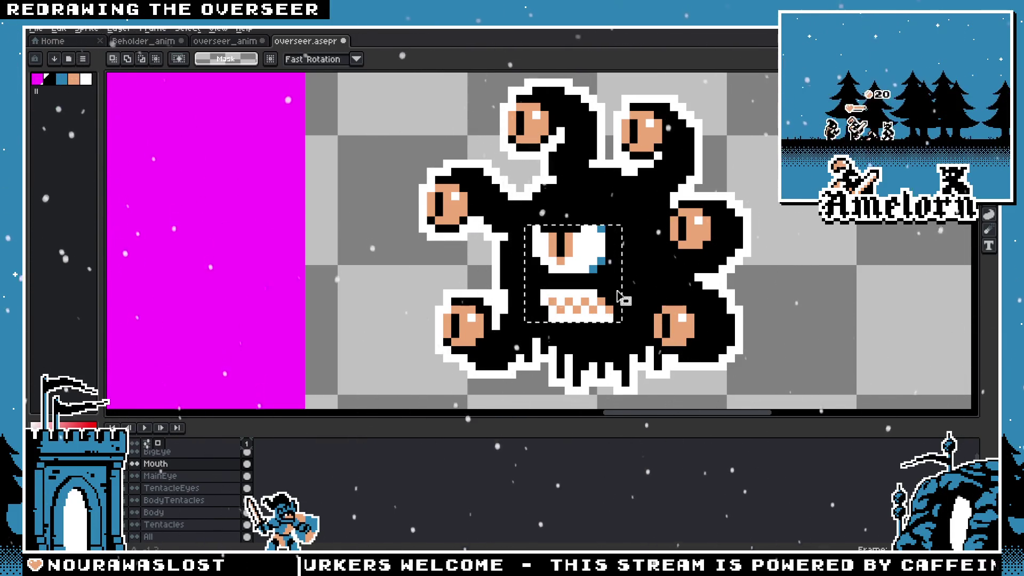
scroll(708, 278, down, 2)
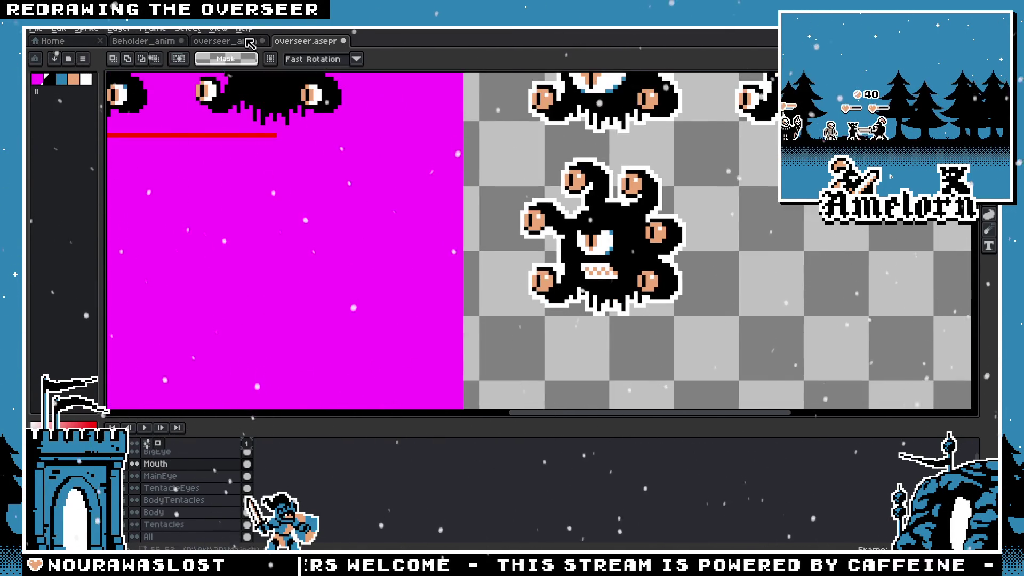
In overseer_anim, marquee the whole big central eye and undo the accidental split
click(249, 42)
scroll(526, 300, down, 2)
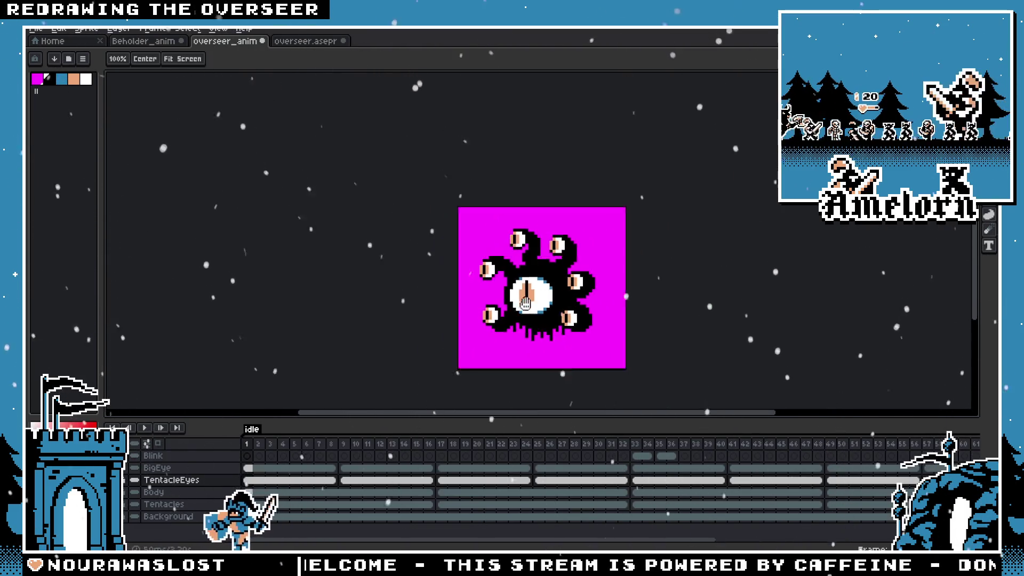
scroll(526, 300, up, 3)
scroll(531, 264, up, 3)
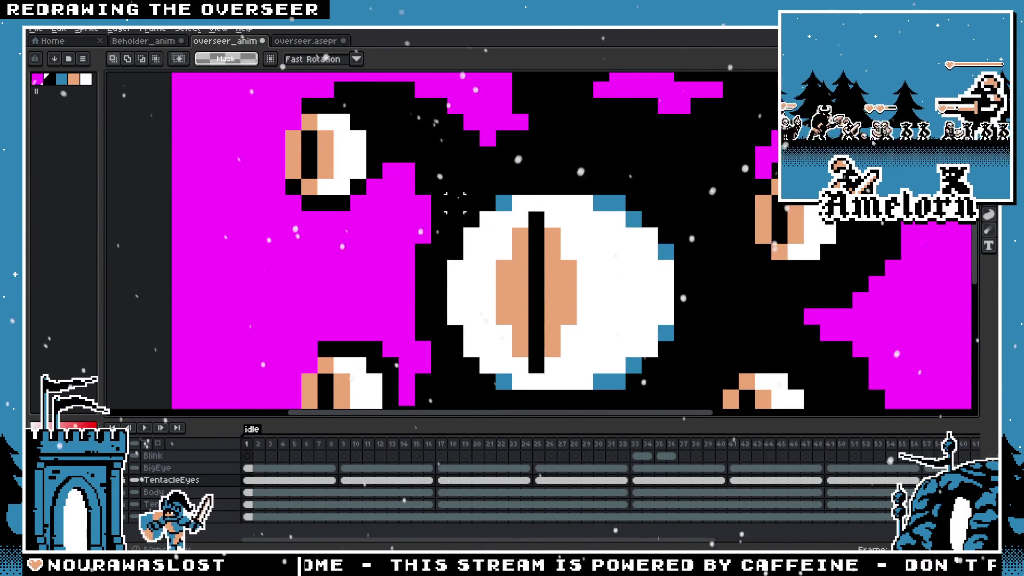
drag(455, 202, 585, 336)
drag(449, 196, 641, 393)
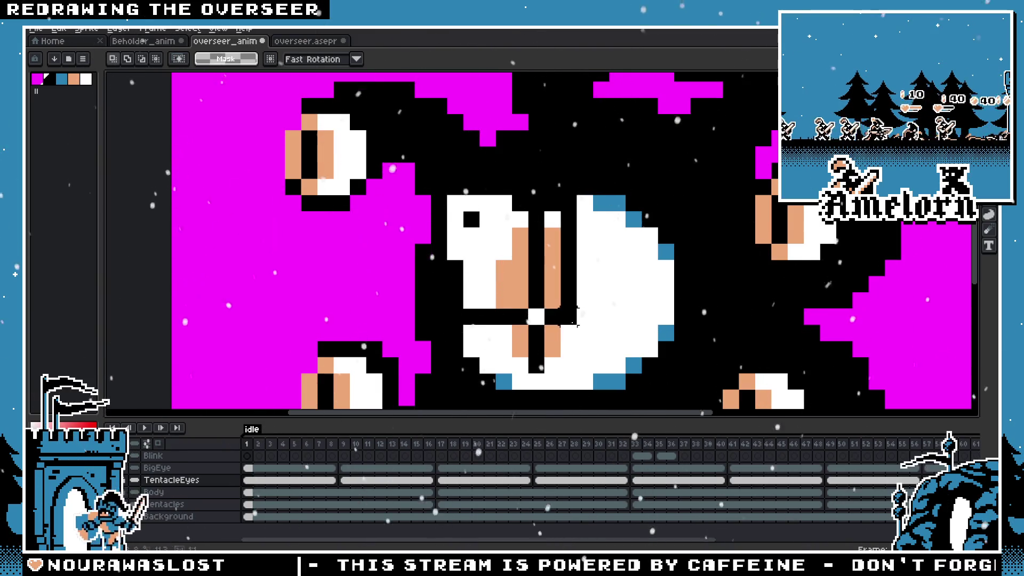
key(ctrl+z)
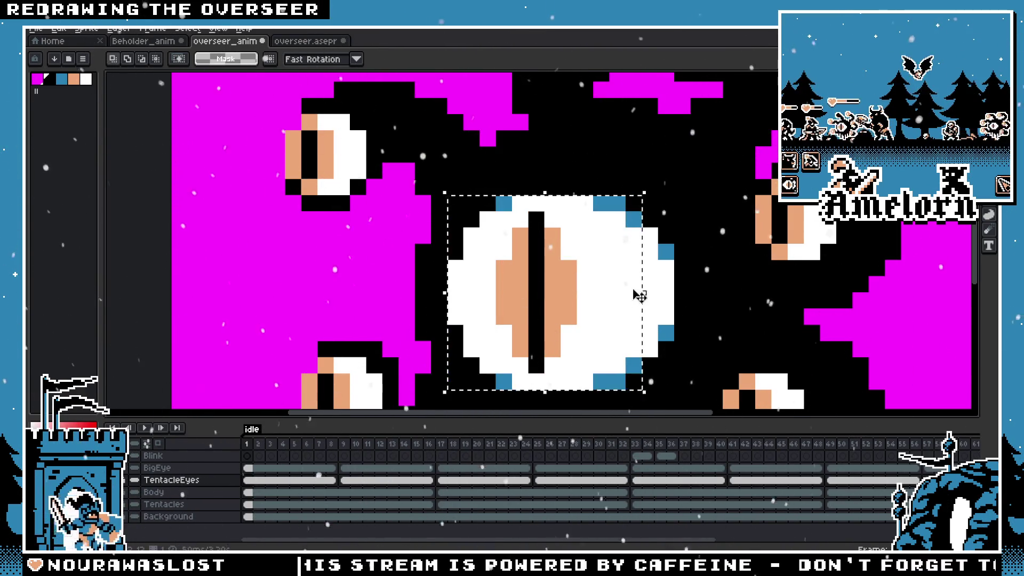
Cancel the new-sprite dialog and return to the overseer sprite file
key(ctrl+n)
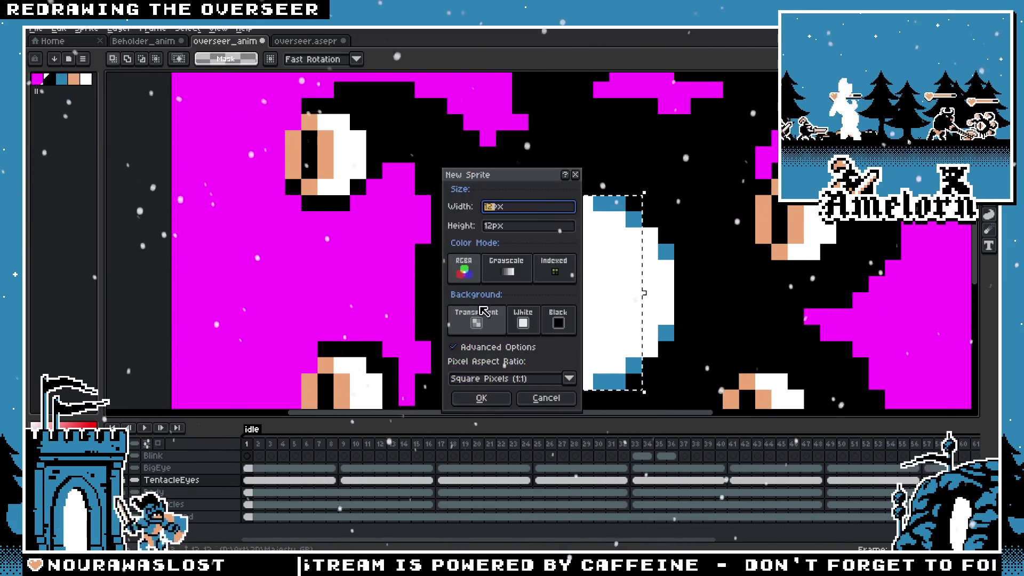
click(511, 398)
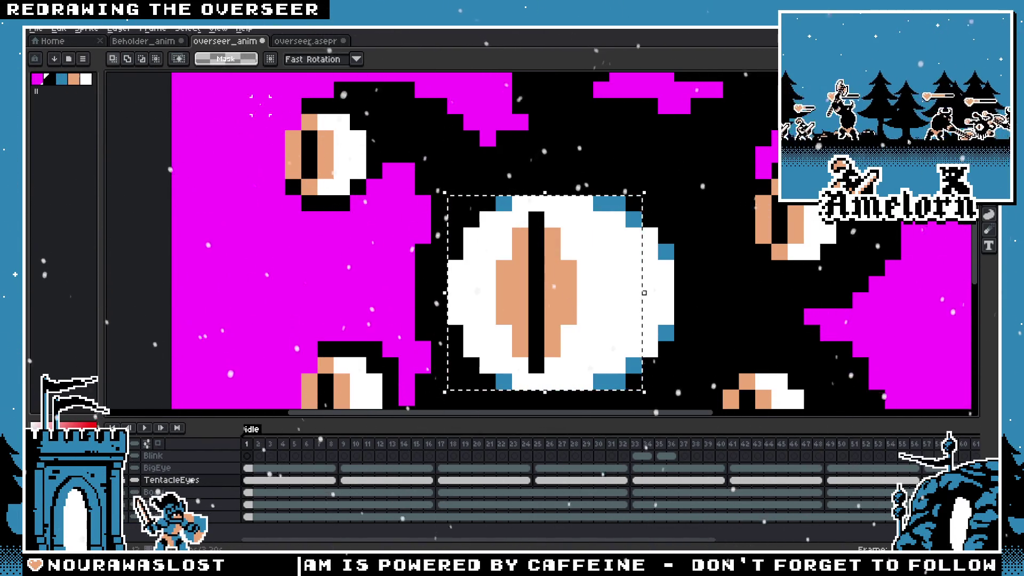
click(311, 41)
scroll(660, 170, up, 2)
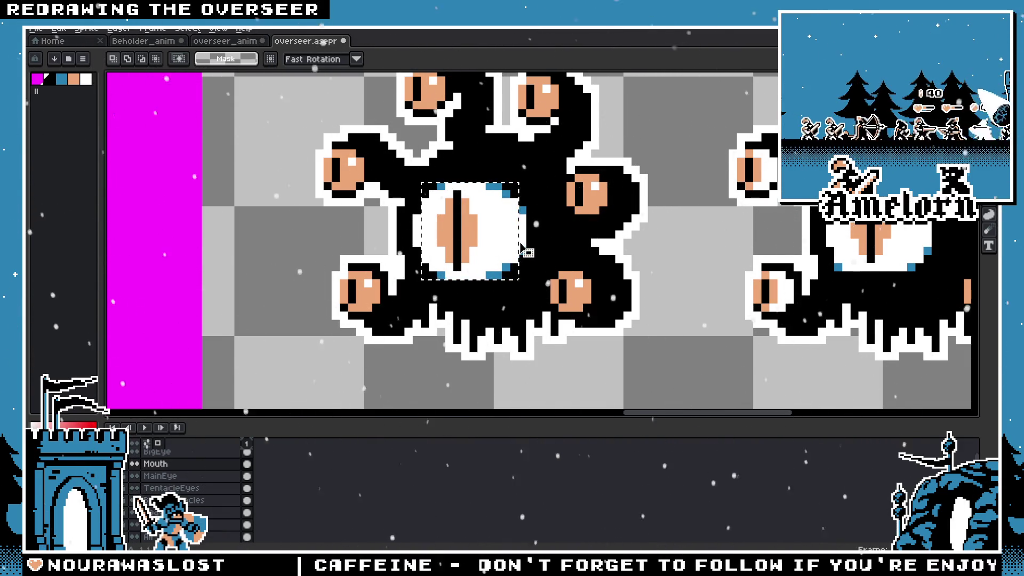
click(37, 29)
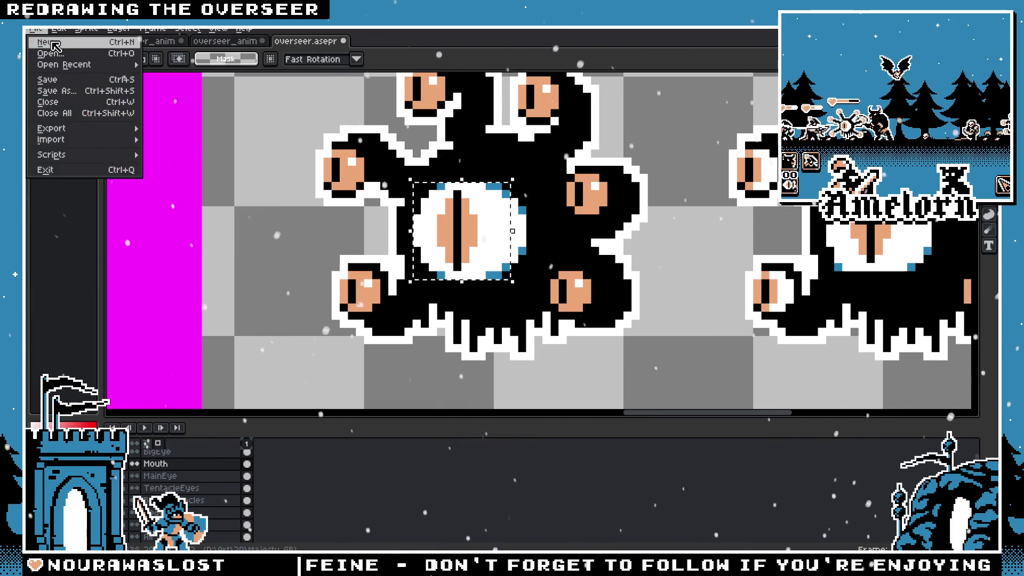
key(Return)
key(ctrl+v)
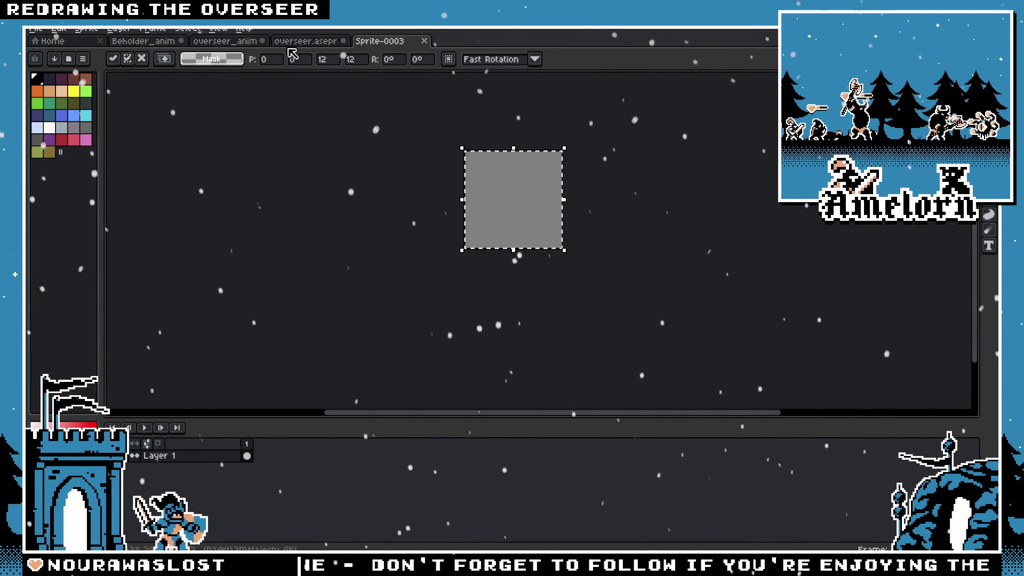
click(305, 41)
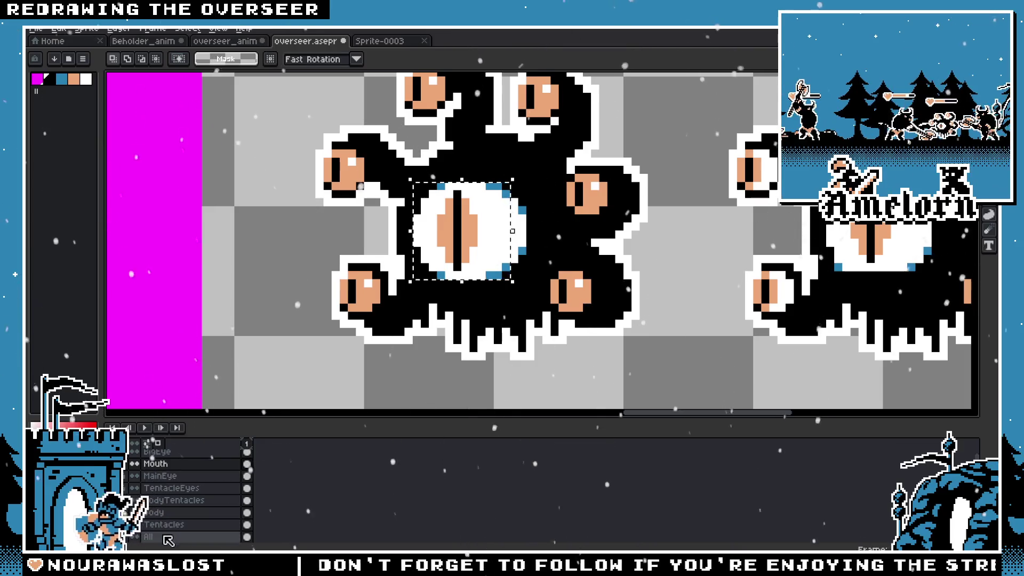
click(385, 41)
key(ctrl+v)
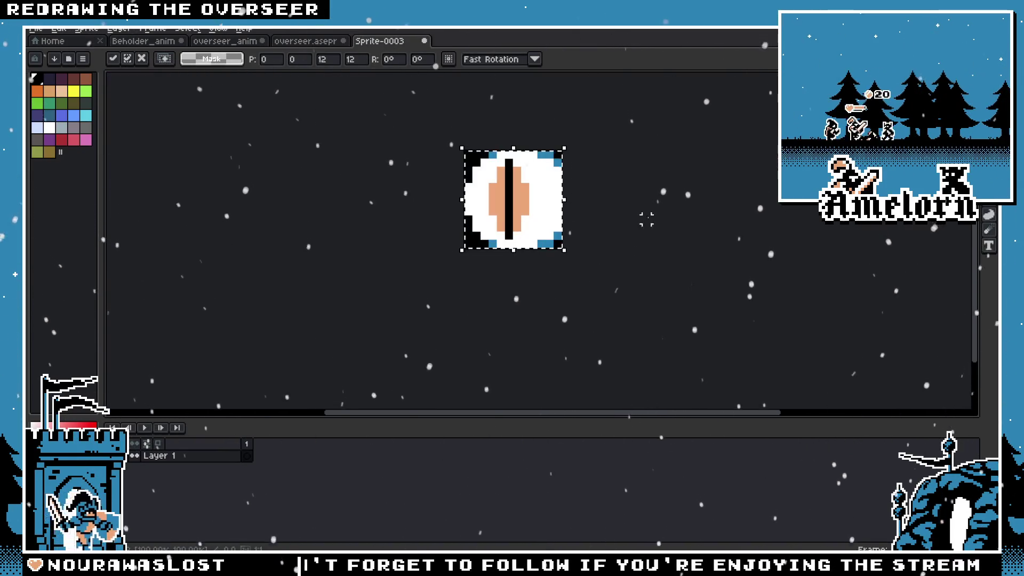
key(Escape)
scroll(512, 216, down, 3)
scroll(512, 217, up, 2)
click(305, 41)
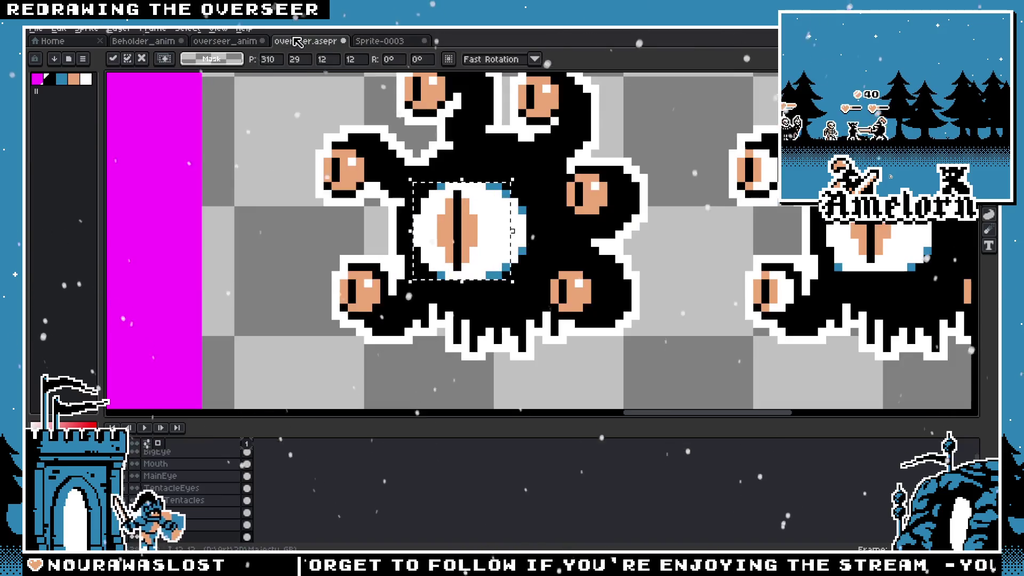
key(Escape)
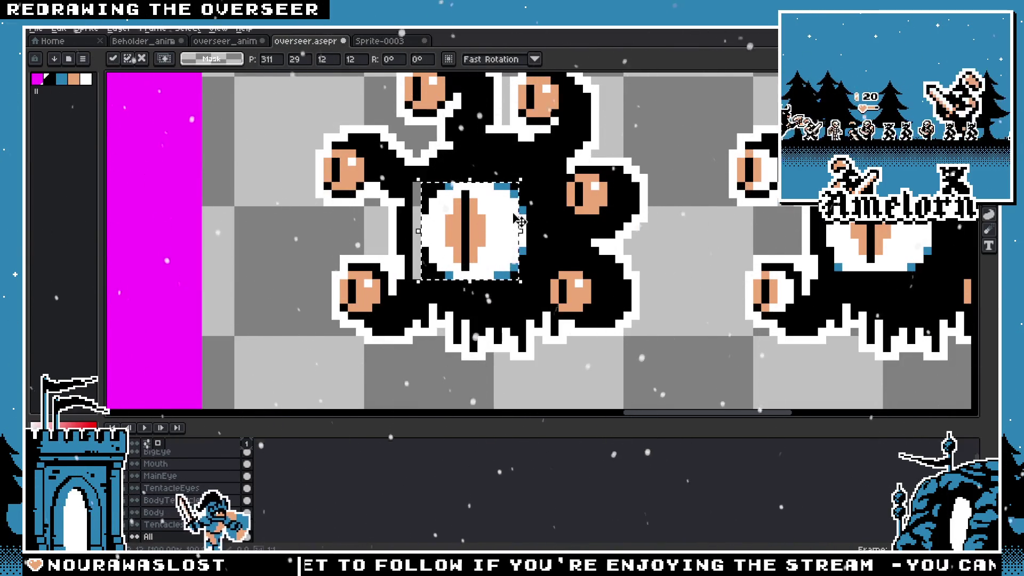
drag(420, 183, 521, 276)
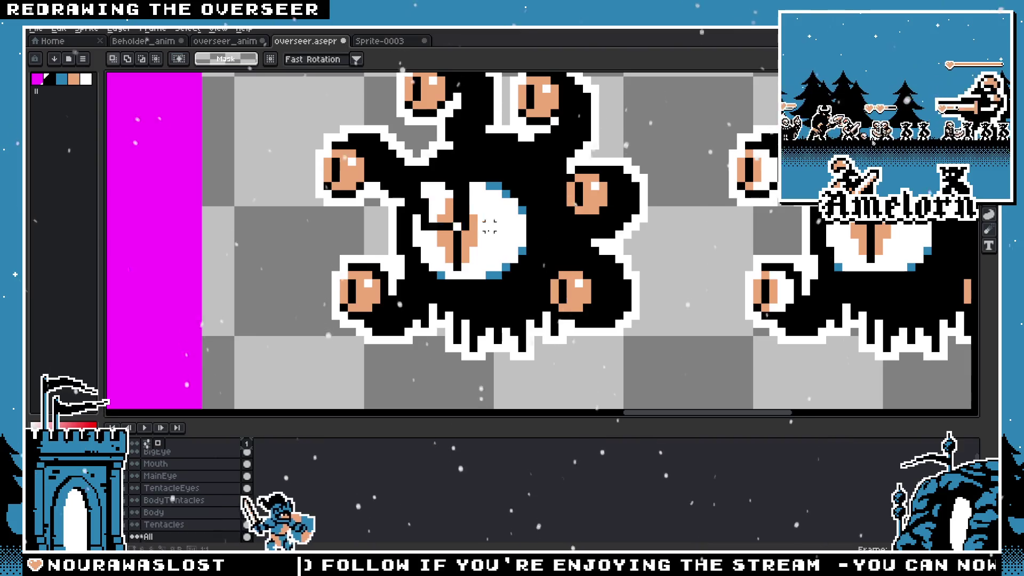
click(380, 41)
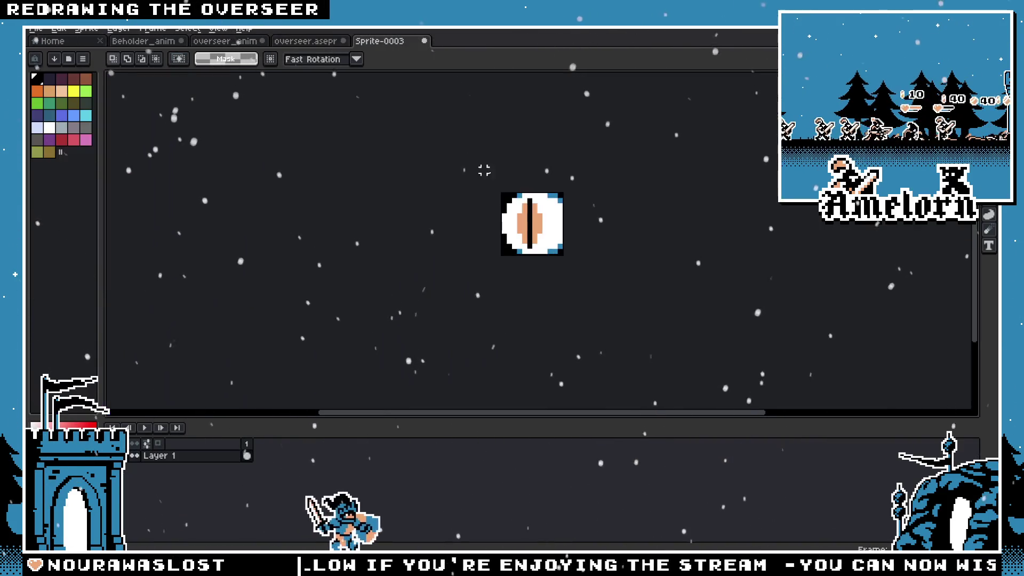
key(ctrl+v)
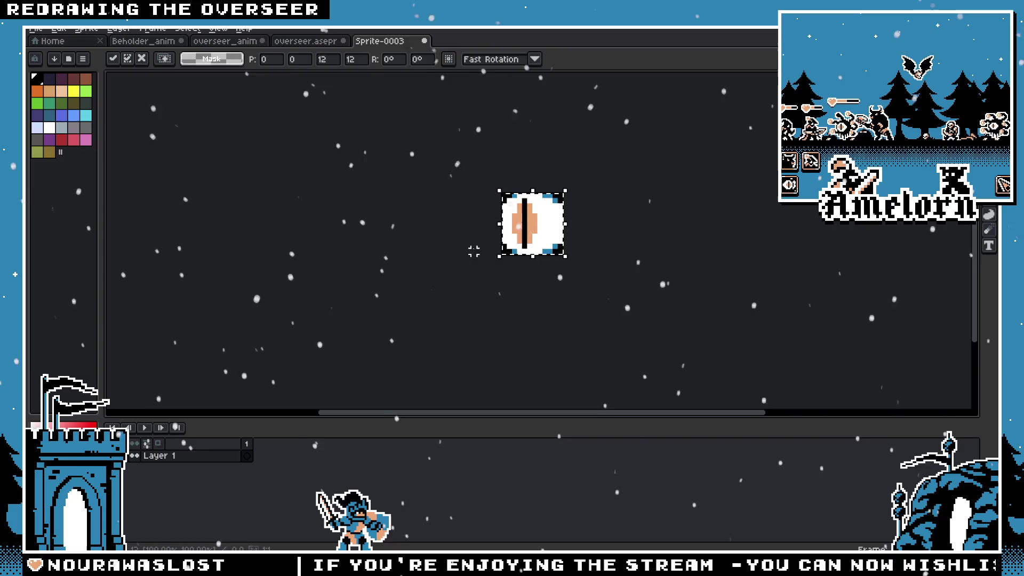
key(Escape)
scroll(575, 218, up, 3)
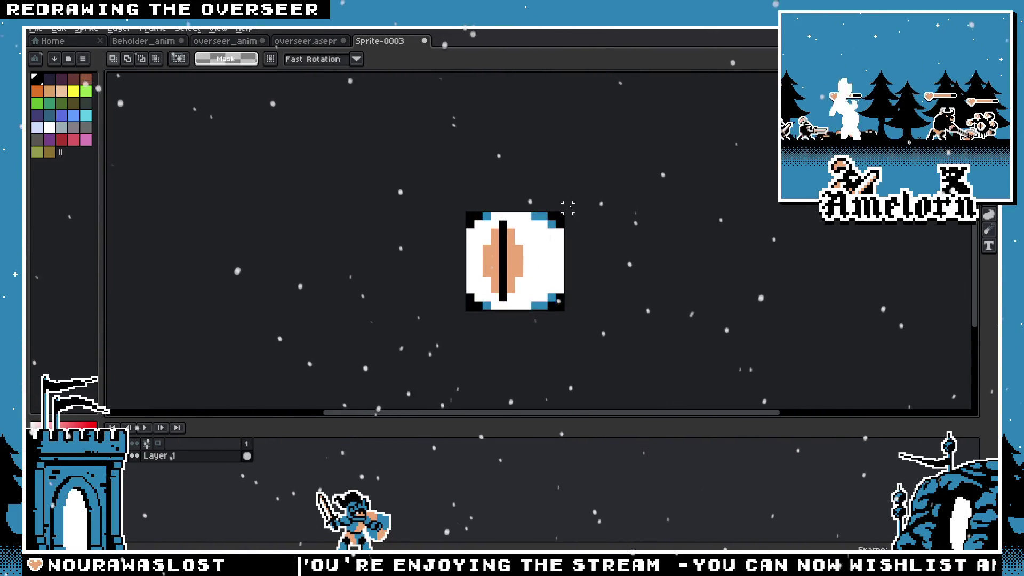
click(425, 42)
click(528, 314)
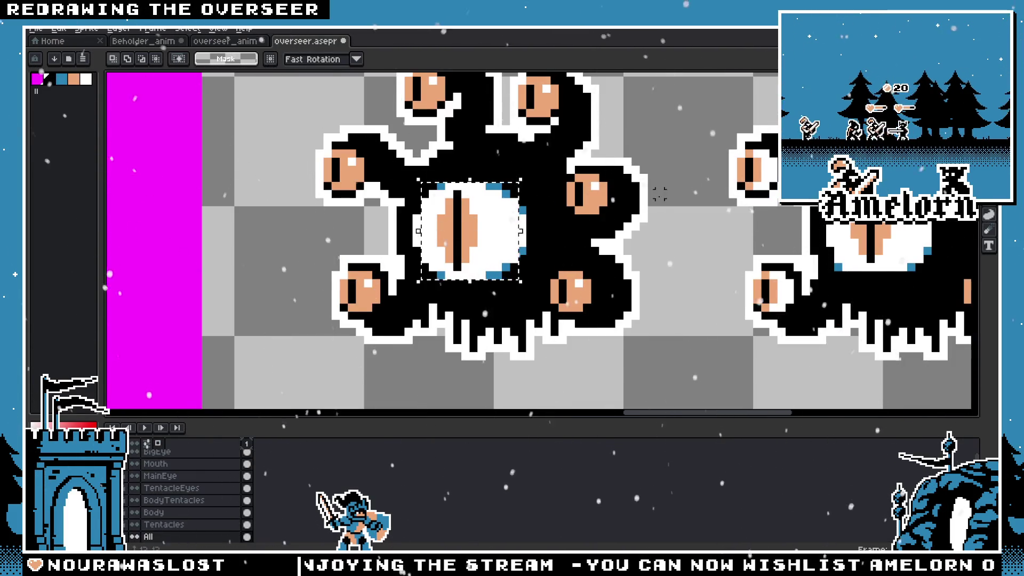
scroll(660, 193, down, 5)
scroll(561, 201, down, 2)
scroll(560, 240, up, 4)
scroll(610, 262, down, 3)
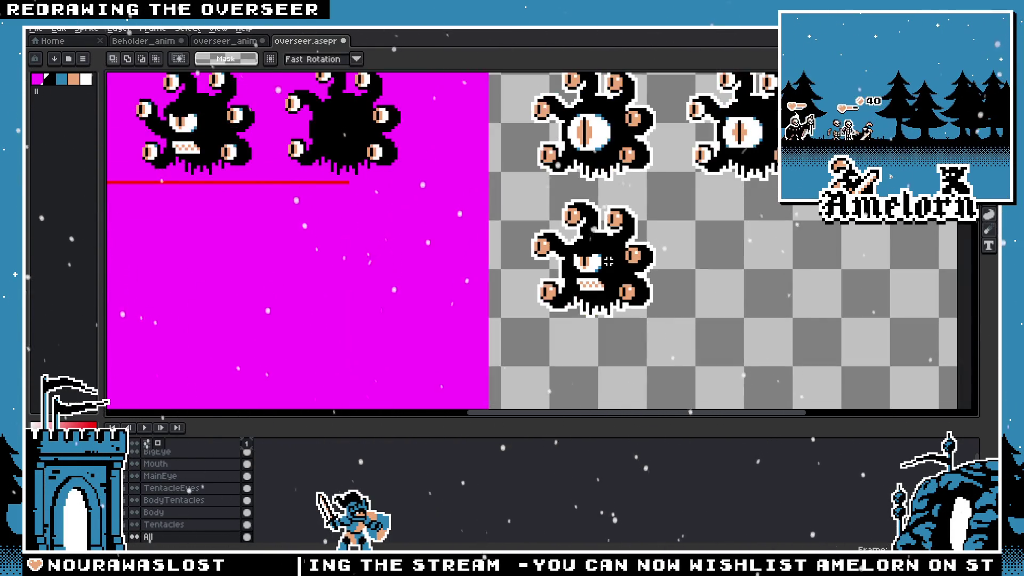
scroll(610, 262, up, 2)
scroll(600, 256, up, 1)
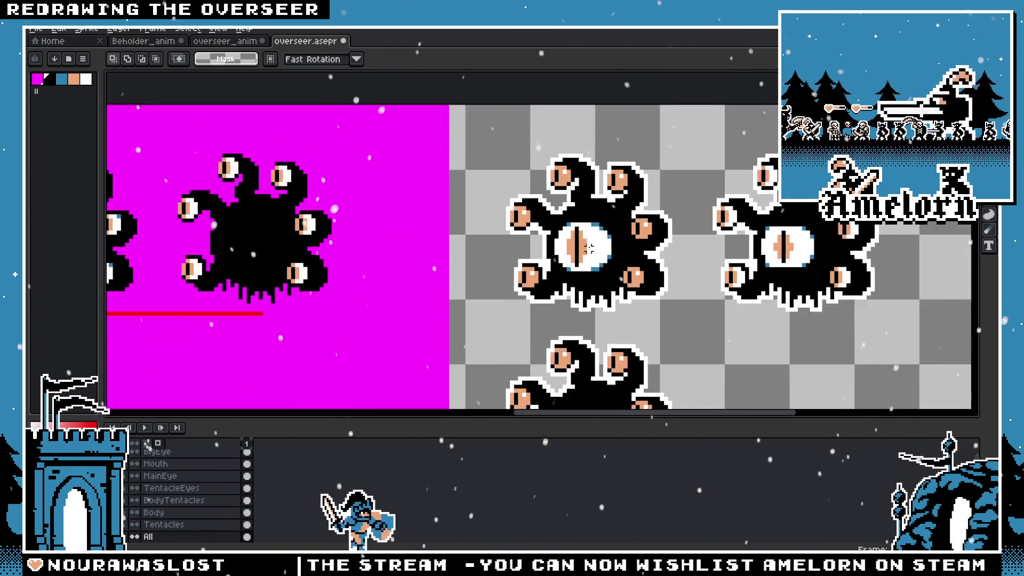
scroll(590, 248, down, 2)
scroll(600, 224, up, 1)
scroll(617, 192, up, 2)
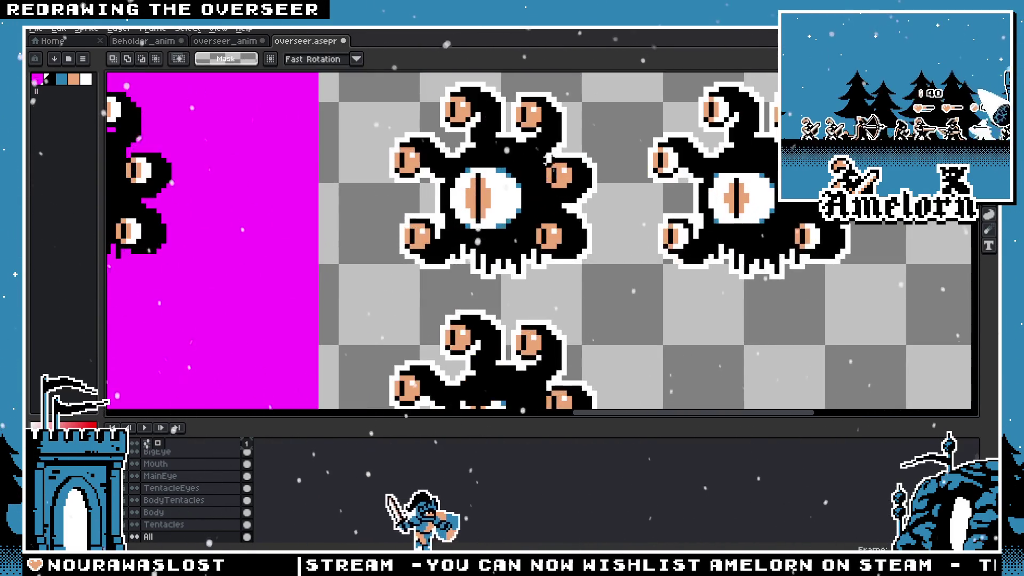
scroll(600, 200, down, 2)
Pan across the overseer sheet, ready the marquee, and switch to the Beholder_anim sprite
mouse_move(561, 224)
mouse_down()
mouse_move(538, 186)
mouse_move(480, 320)
mouse_up()
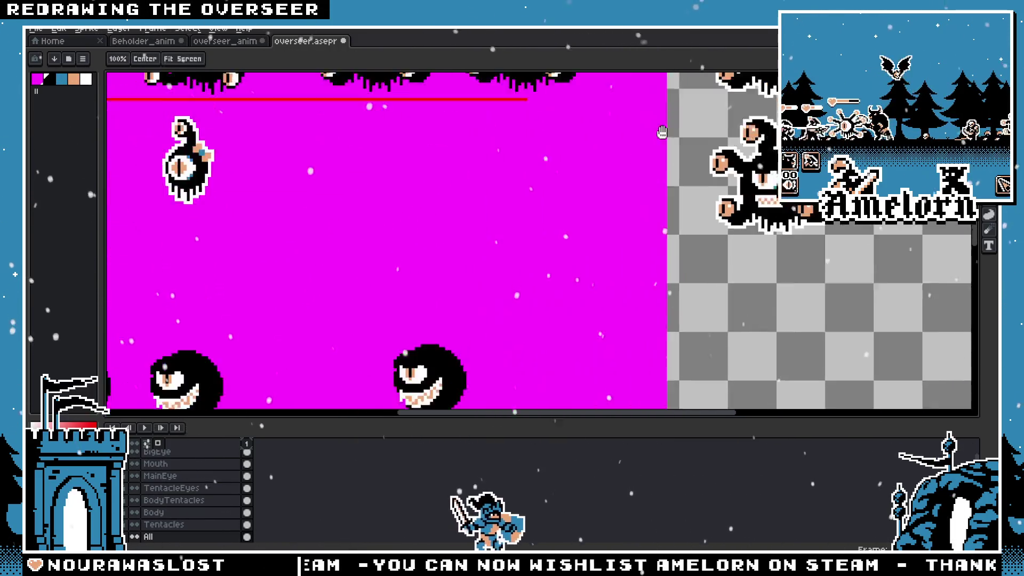
key(m)
scroll(480, 240, down, 2)
click(144, 41)
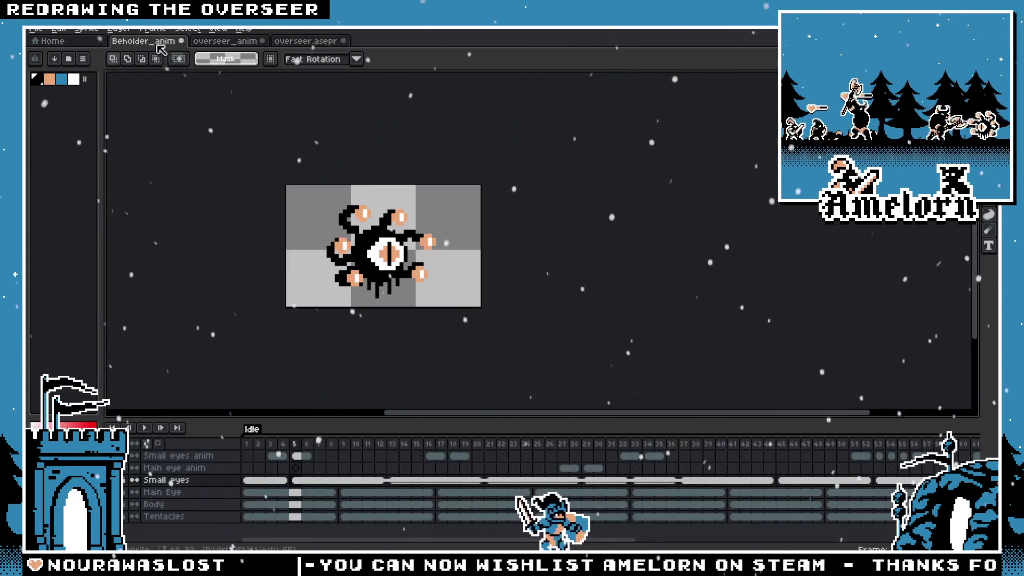
scroll(385, 255, up, 4)
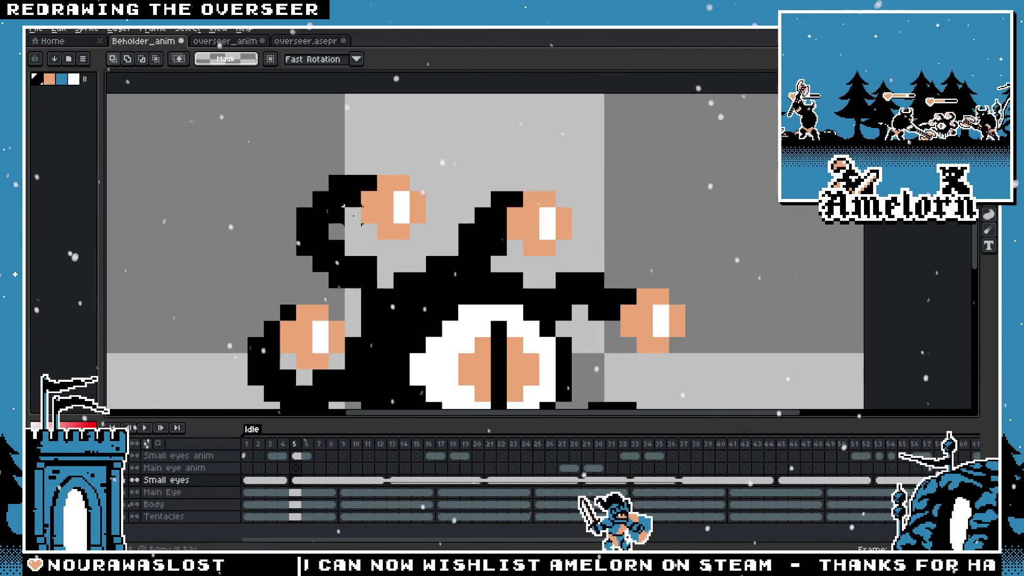
Pencil a black pixel into the small tentacle eye, then switch to the overseer_anim tab
key(b)
click(386, 209)
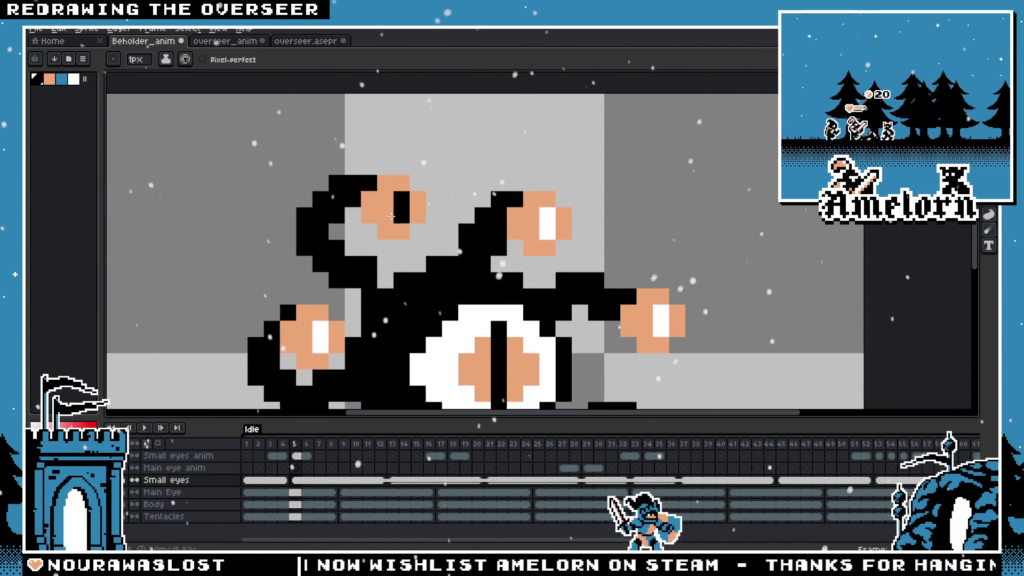
scroll(393, 217, down, 5)
scroll(331, 271, up, 4)
key(v)
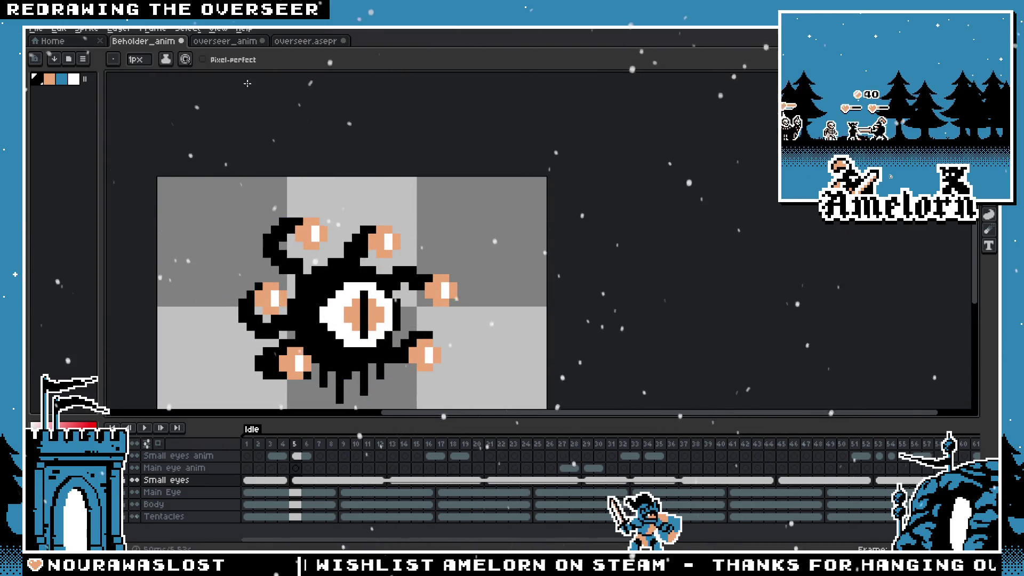
click(225, 41)
Glance over several sprites on the overseer sheet, then open the overseer_anim animation
click(305, 41)
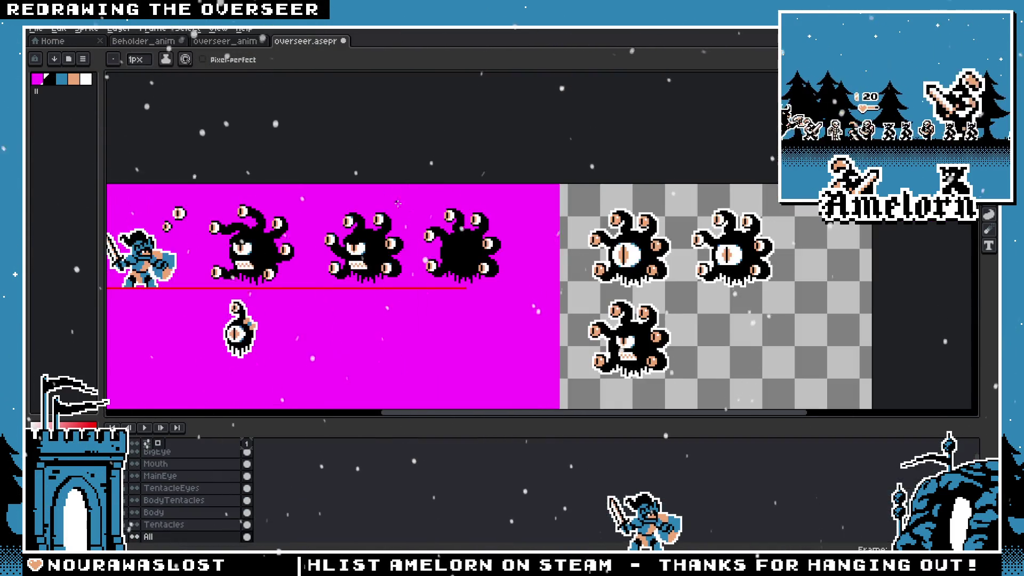
scroll(531, 215, up, 3)
scroll(531, 215, up, 3)
scroll(505, 253, down, 3)
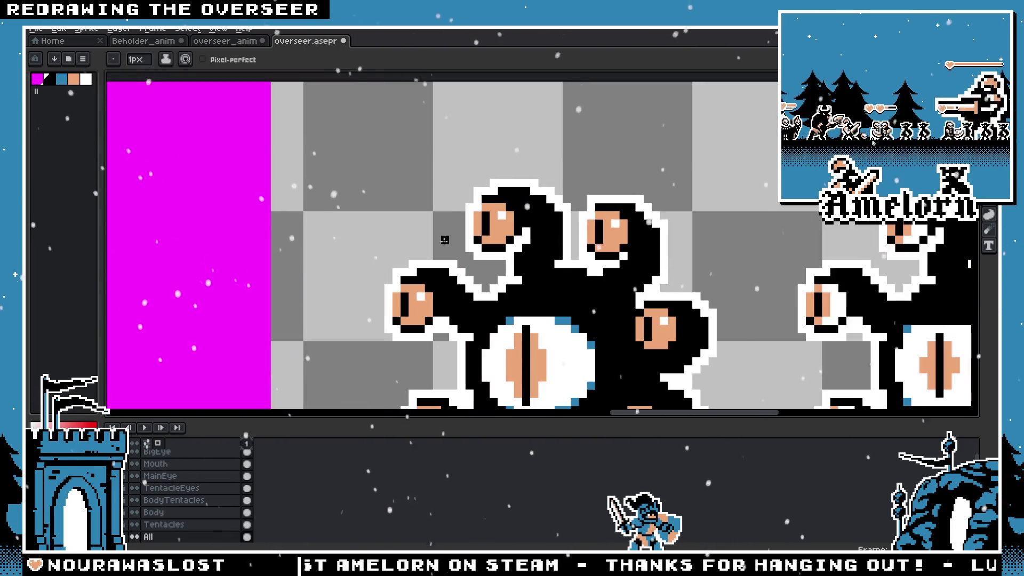
scroll(505, 254, down, 2)
drag(512, 264, 475, 236)
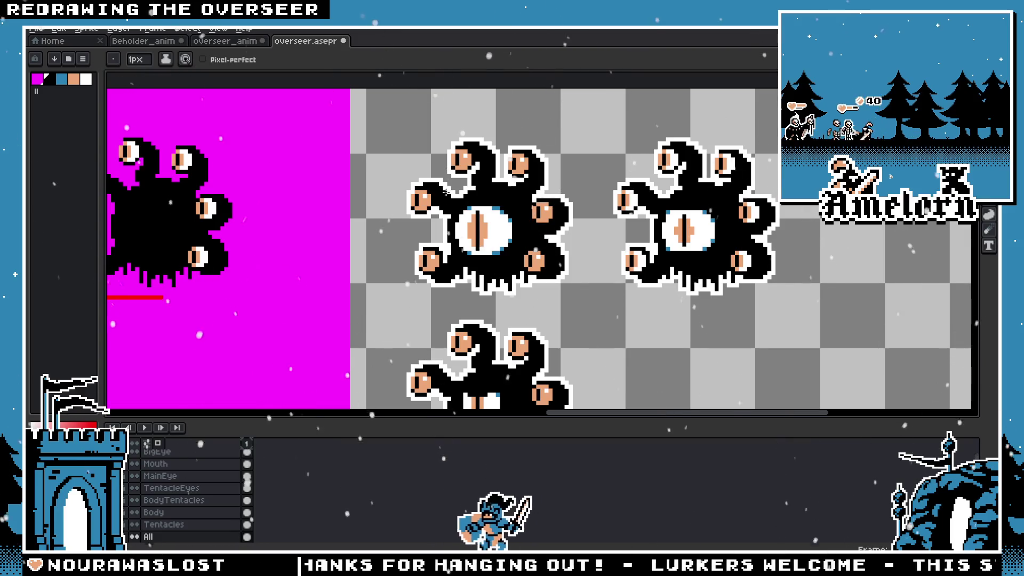
click(241, 41)
scroll(342, 126, down, 5)
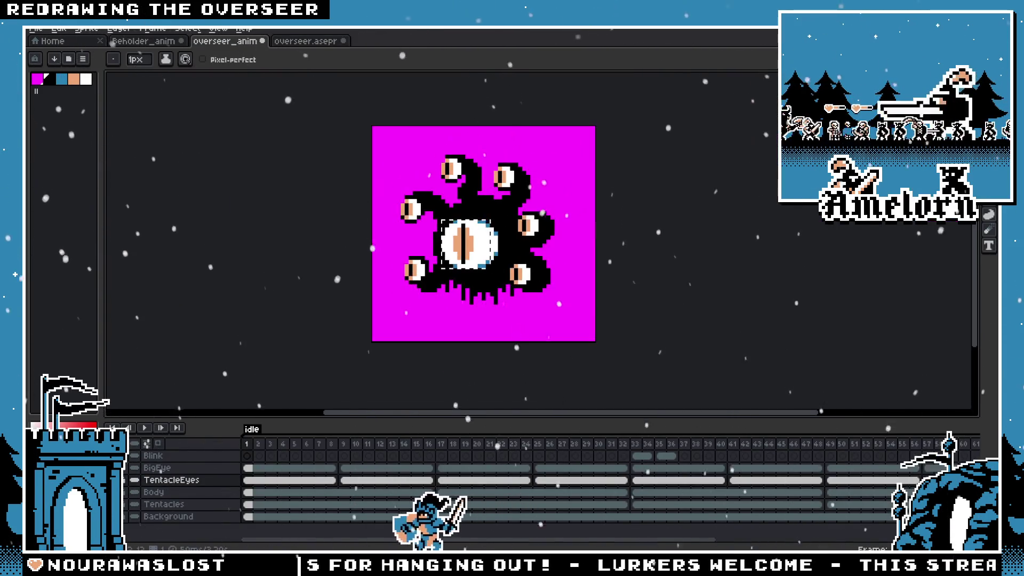
Clear the leftover selection around the big eye and cycle through eyedropper, marquee and pencil tools
key(v)
click(759, 136)
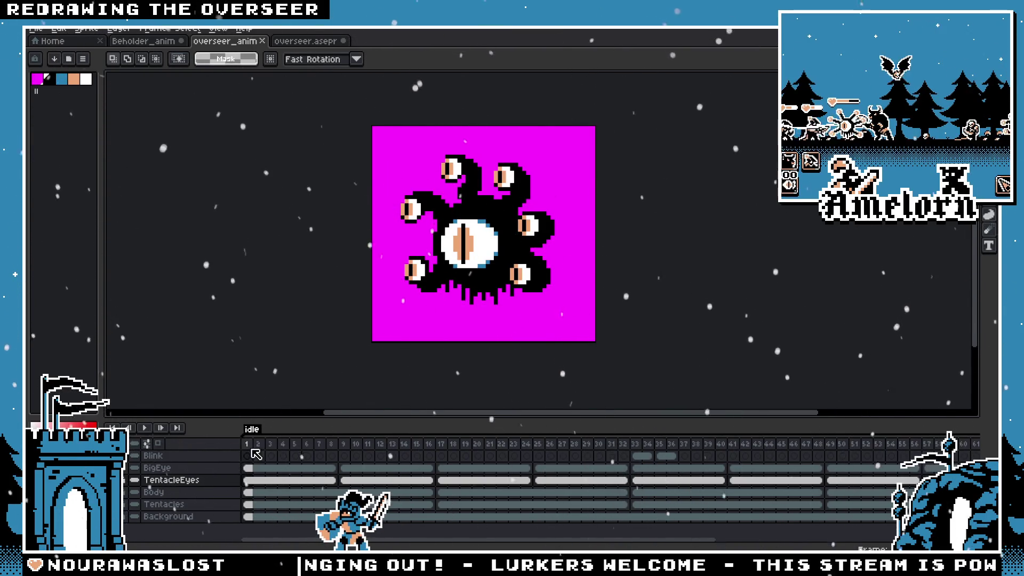
scroll(391, 210, up, 4)
key(alt)
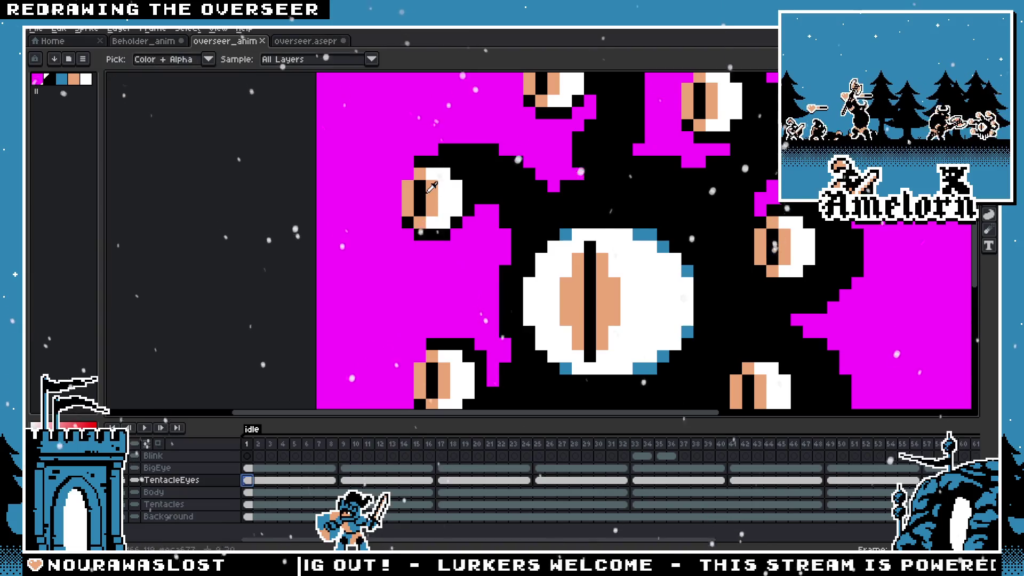
key(m)
key(b)
scroll(446, 167, up, 1)
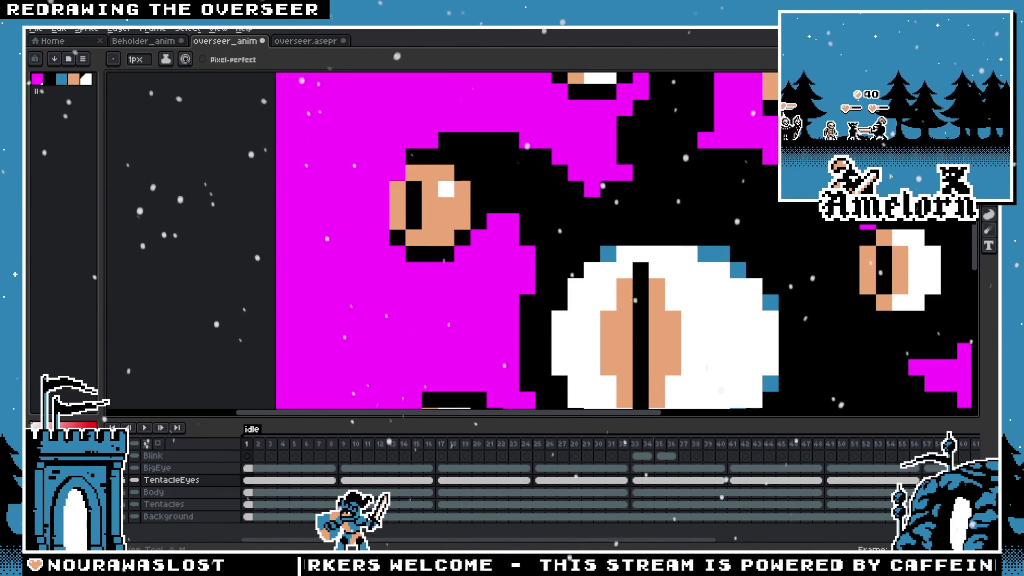
key(m)
Select and shift the left, right, top-left and bottom-left tentacle eyes on the current frame
drag(406, 163, 457, 246)
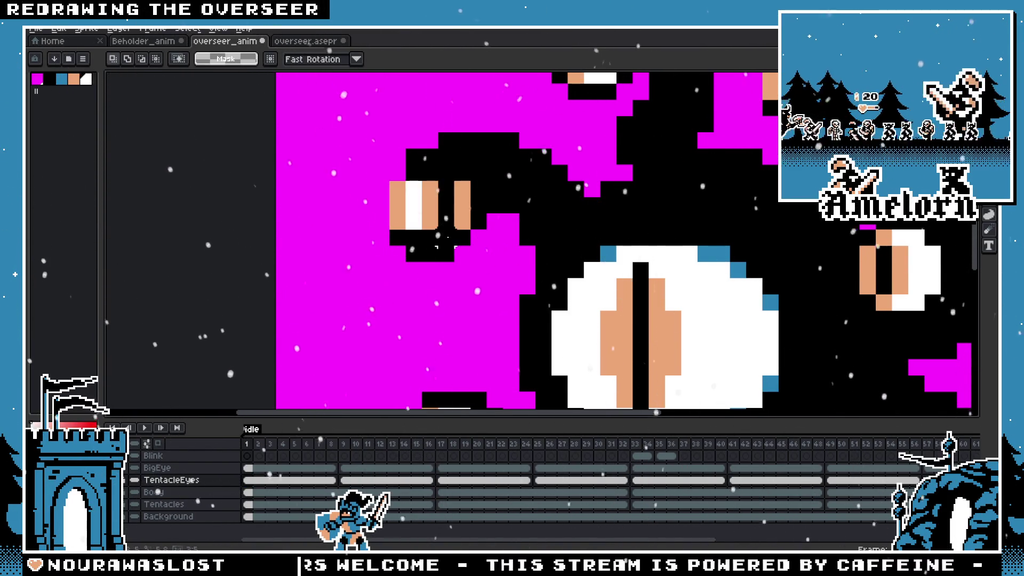
drag(471, 179, 477, 232)
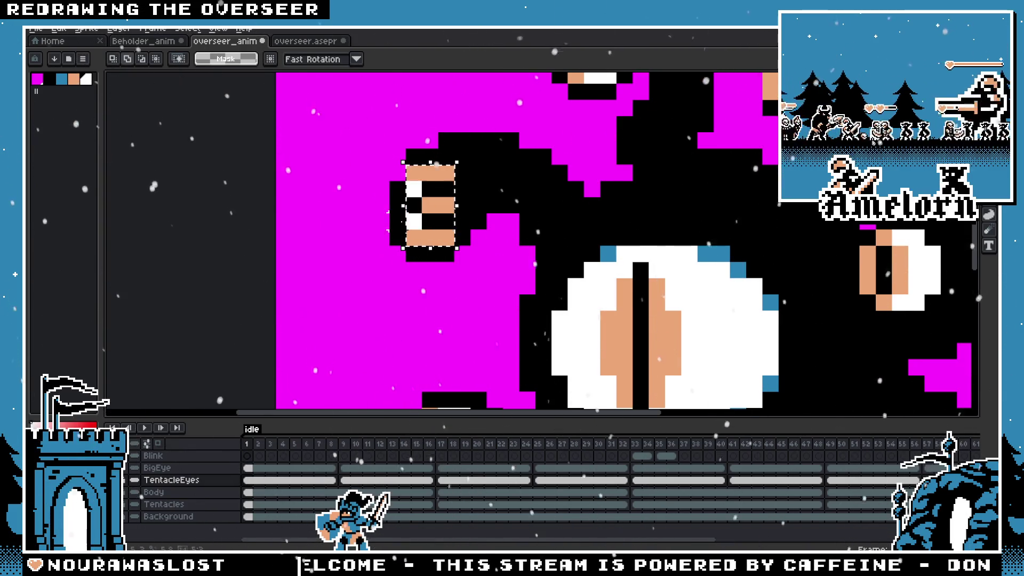
scroll(432, 208, down, 2)
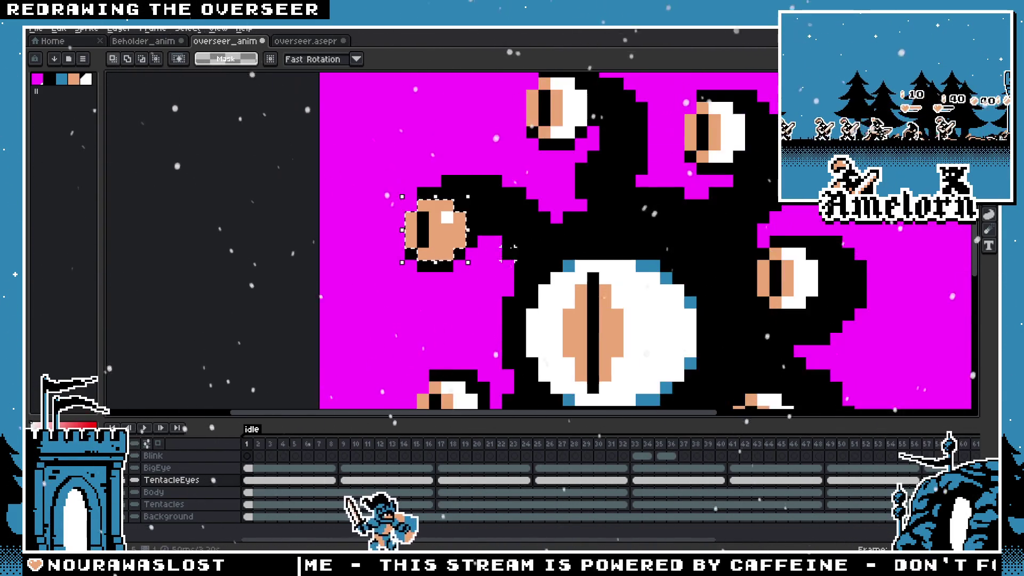
scroll(400, 280, down, 2)
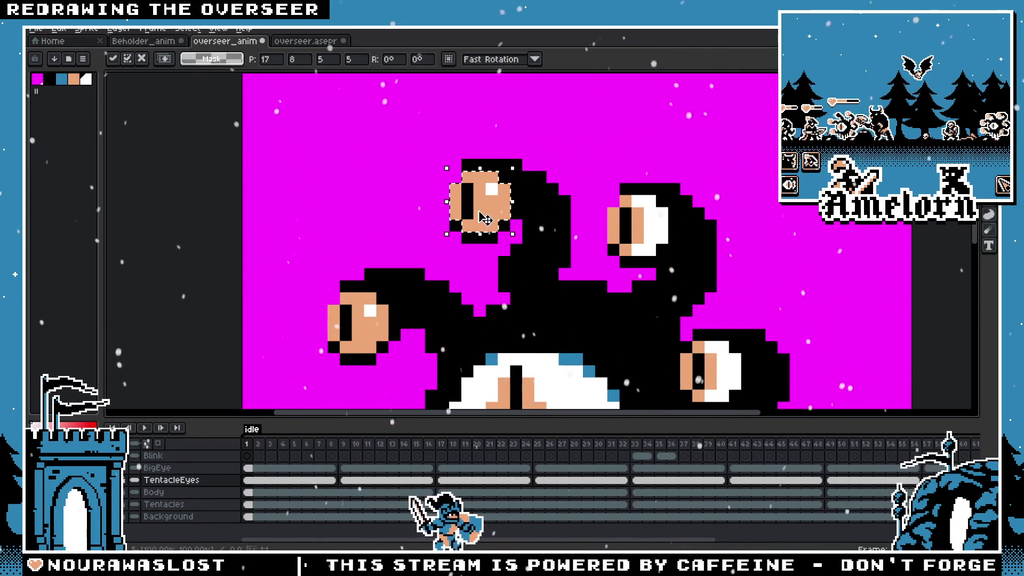
drag(605, 202, 671, 271)
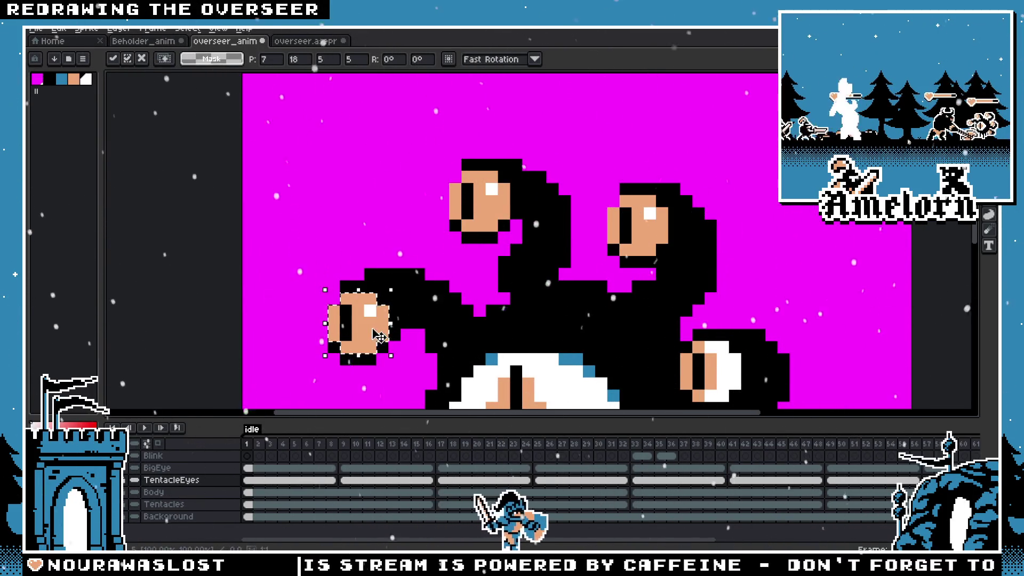
drag(678, 338, 744, 406)
scroll(512, 240, down, 1)
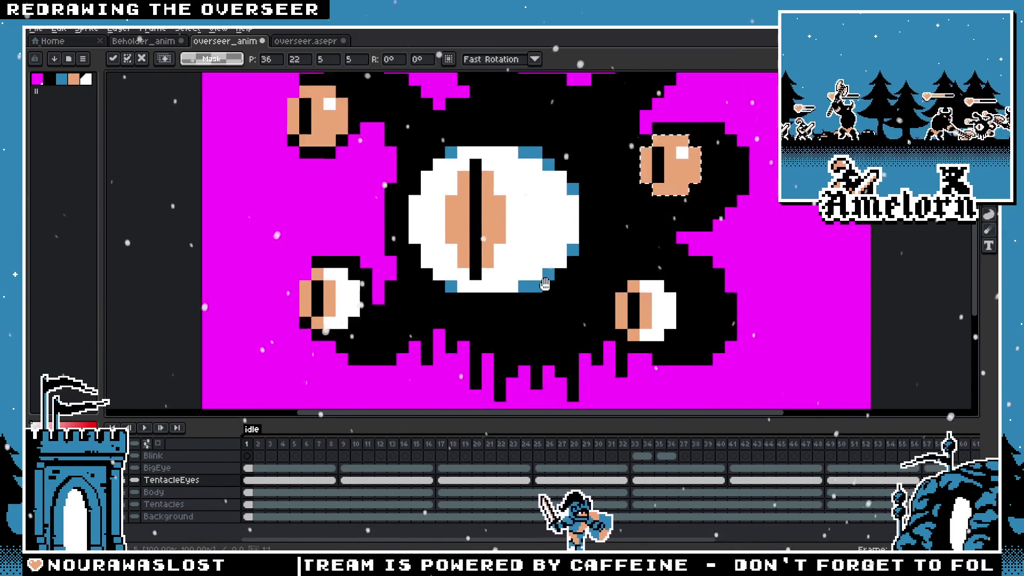
scroll(512, 240, down, 2)
drag(252, 77, 316, 124)
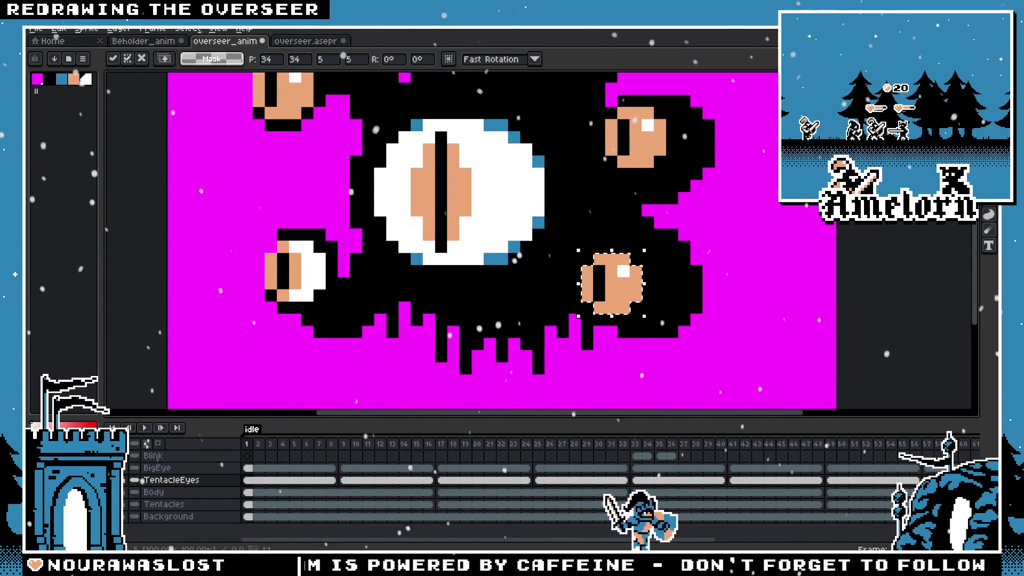
mouse_move(287, 229)
mouse_down()
mouse_move(354, 293)
mouse_move(296, 265)
mouse_up()
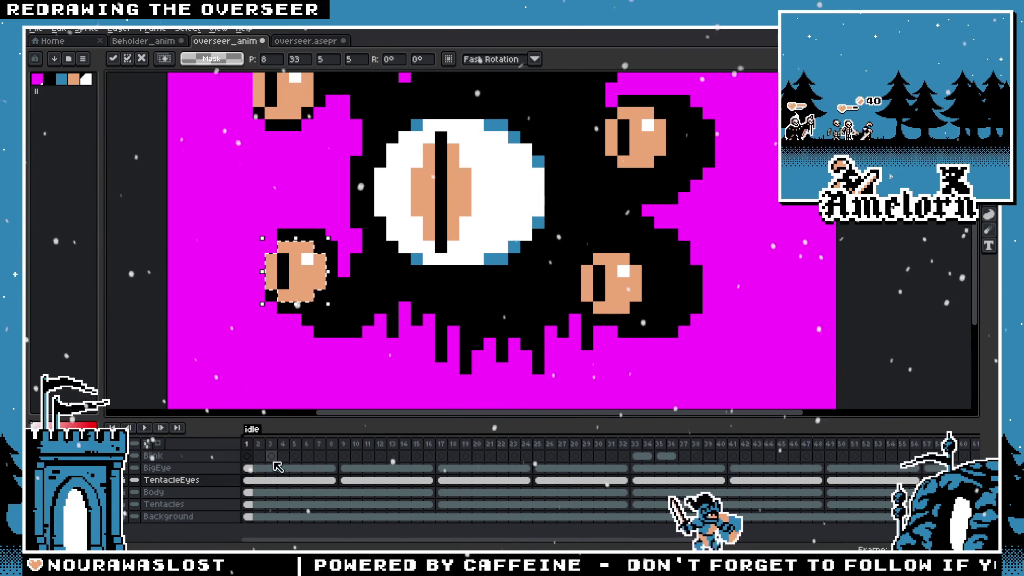
key(Right)
key(Right)
key(Right)
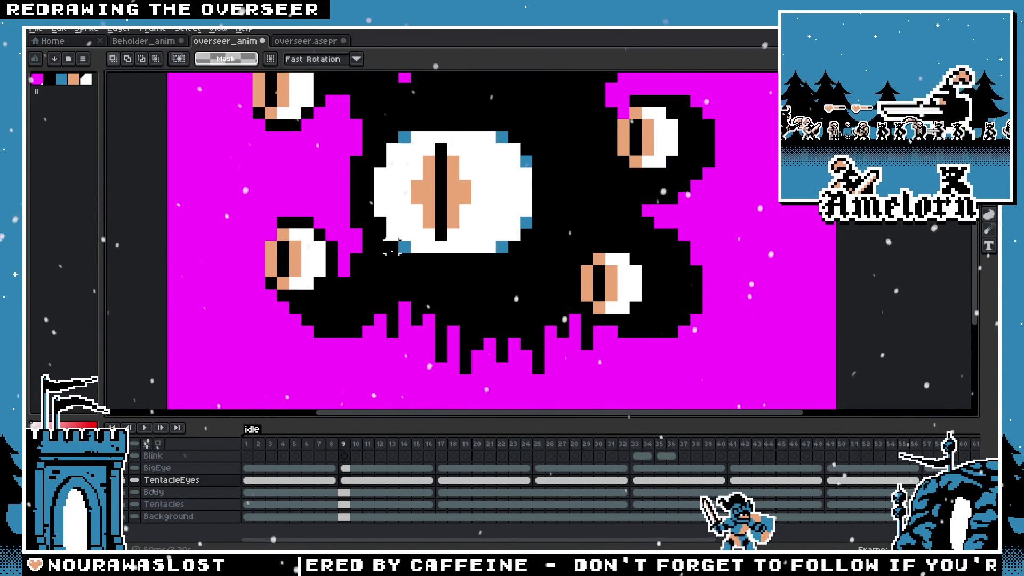
scroll(340, 319, down, 1)
scroll(340, 319, down, 1)
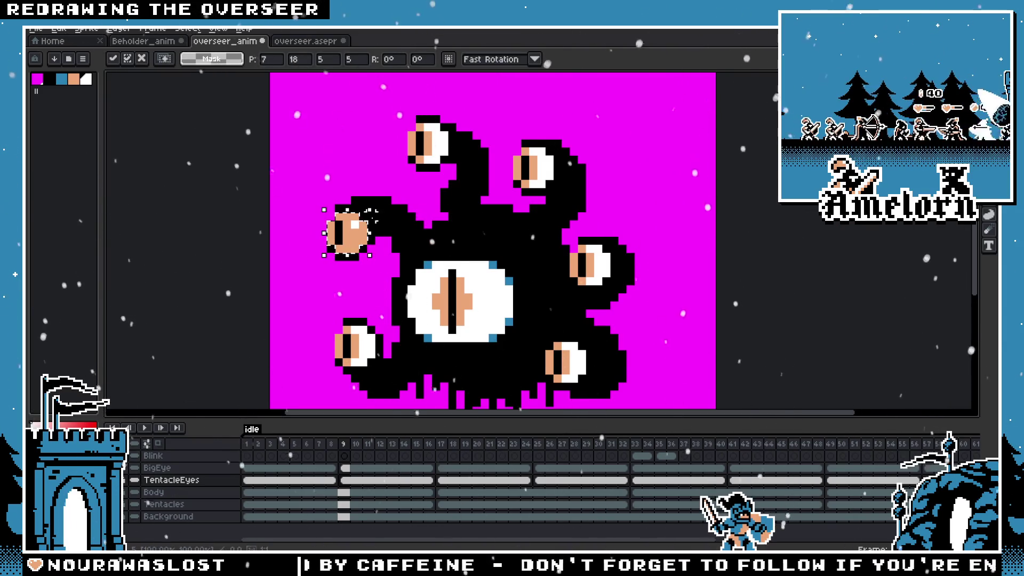
Reposition the top, upper-right, lower-right and lower-left eyes on frame 9, then start on frame 17's upper-left eye
drag(409, 124, 453, 168)
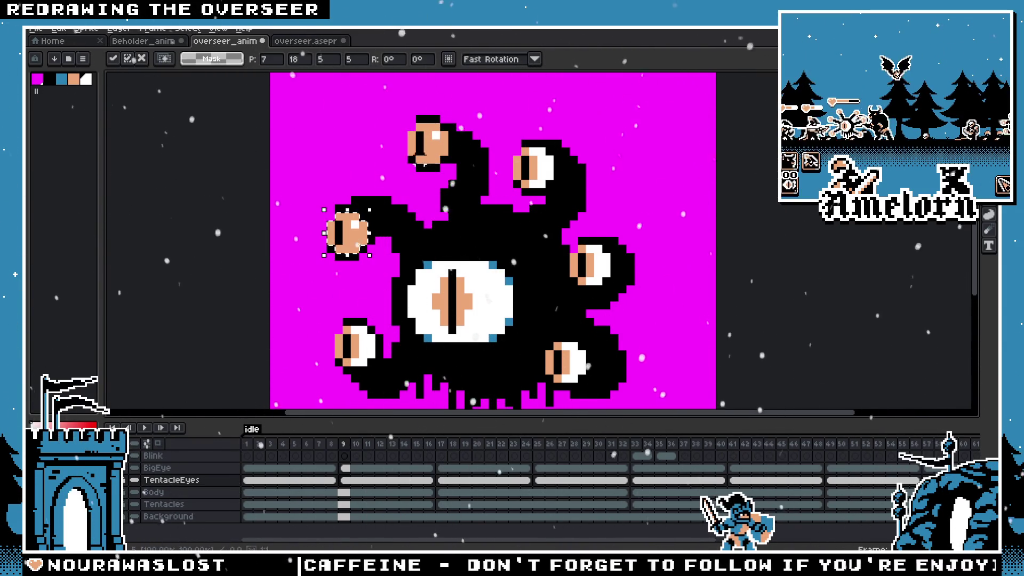
drag(512, 144, 561, 196)
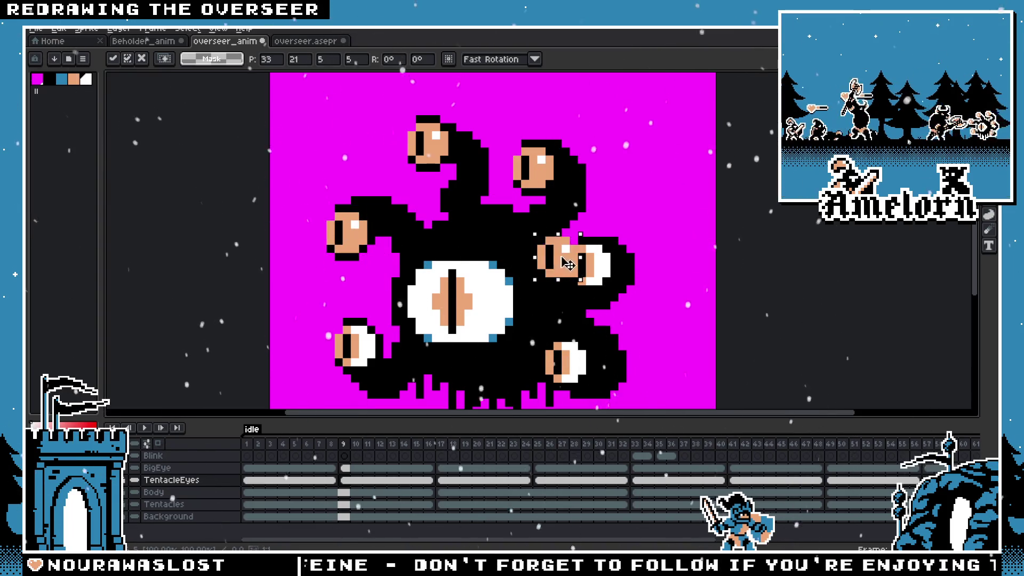
drag(543, 340, 579, 365)
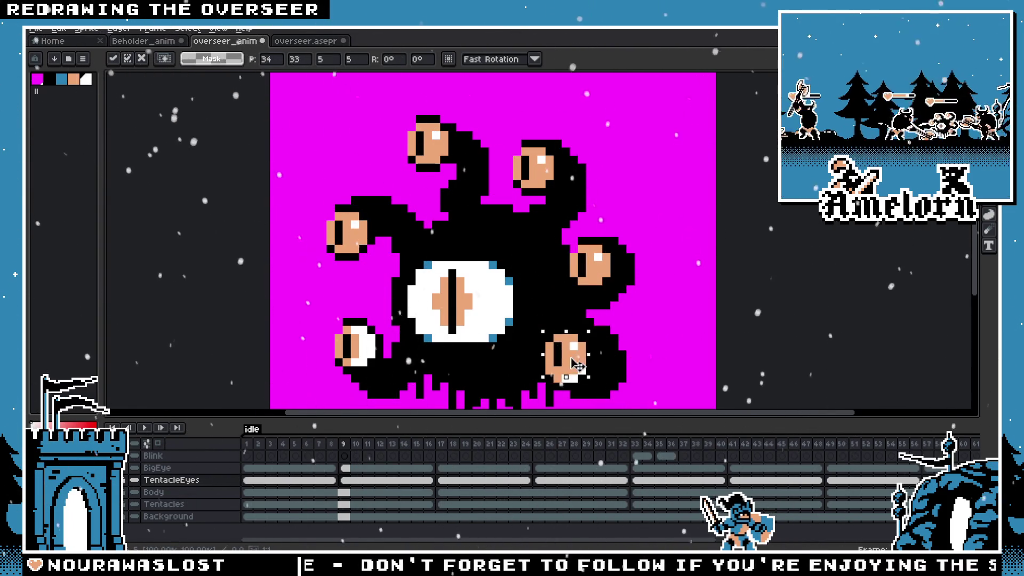
drag(332, 322, 380, 369)
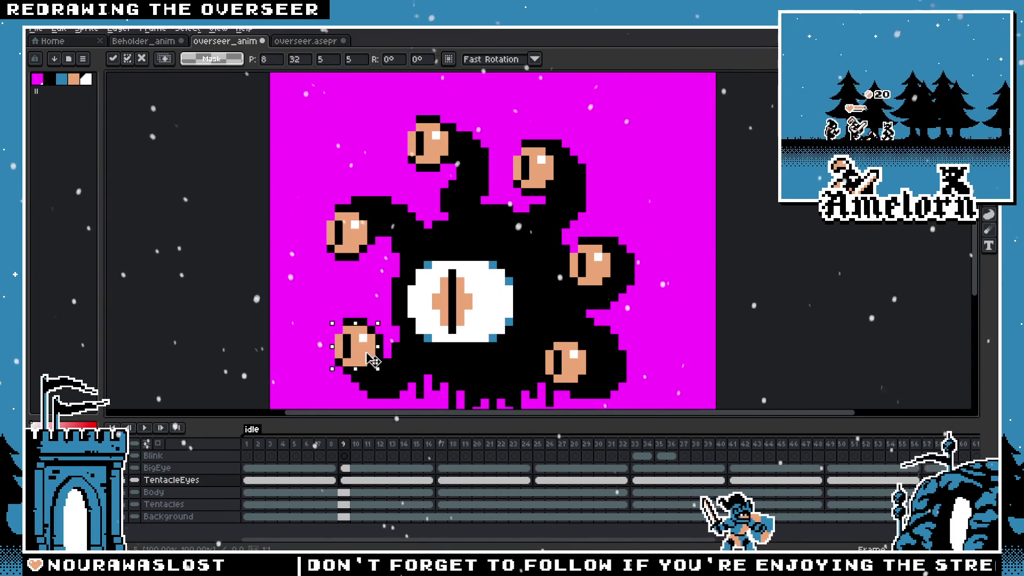
click(441, 443)
mouse_move(324, 209)
mouse_down()
mouse_move(370, 254)
mouse_move(352, 240)
mouse_up()
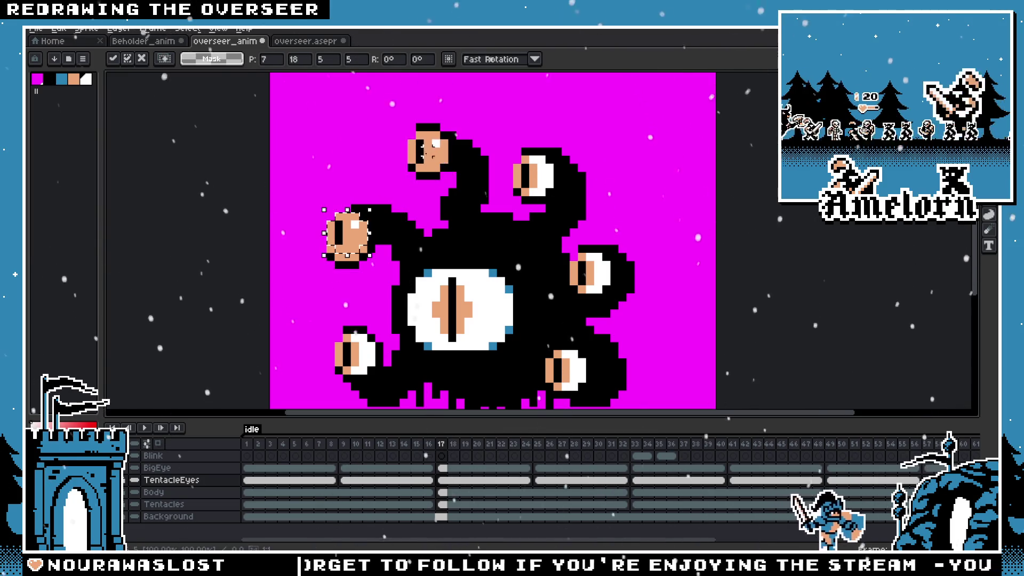
Place the upper-left and lower-left tentacle eyes on frame 17 and move to frame 25
drag(511, 152, 557, 199)
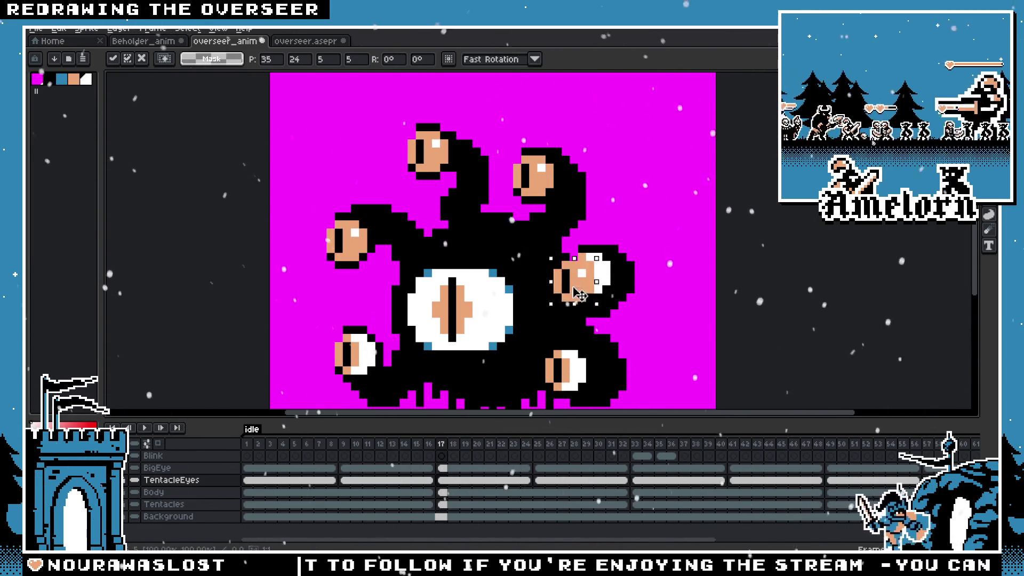
drag(324, 210, 370, 255)
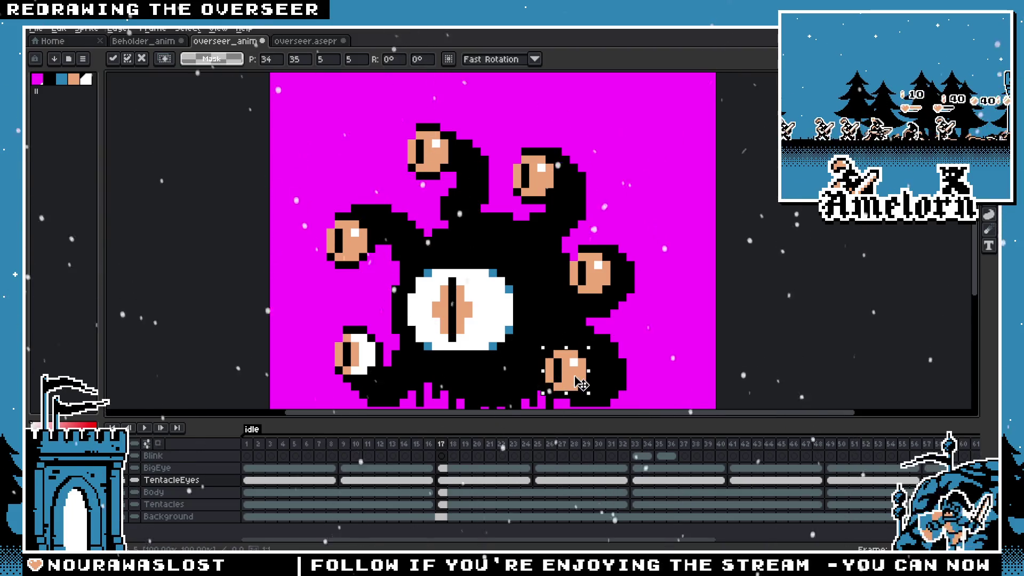
mouse_move(341, 324)
mouse_down()
mouse_move(388, 369)
mouse_move(354, 354)
mouse_up()
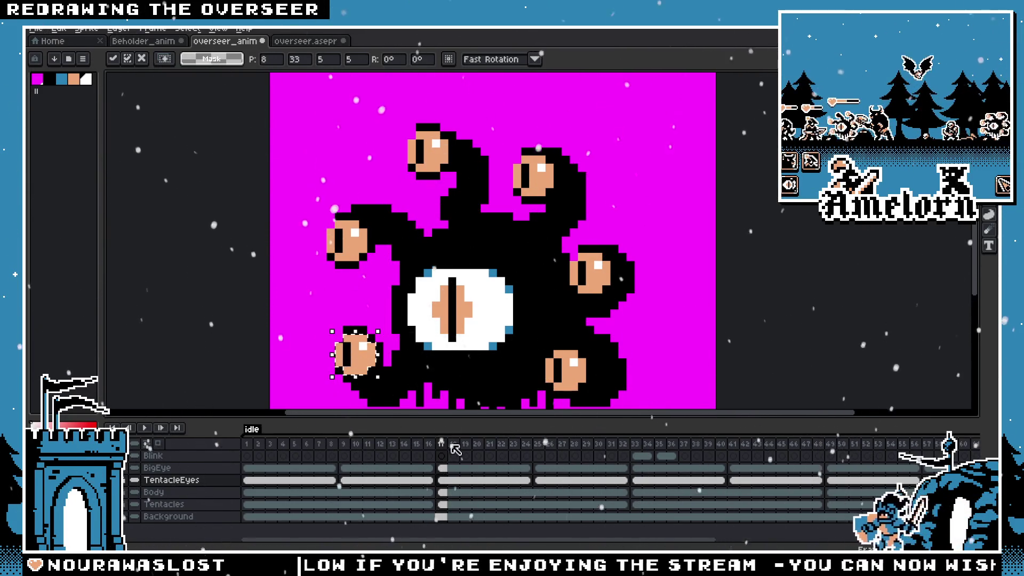
click(538, 444)
Reposition the upper-left, top, right, bottom-right and bottom-left eyes on frame 25 and go to frame 33
drag(324, 220, 370, 265)
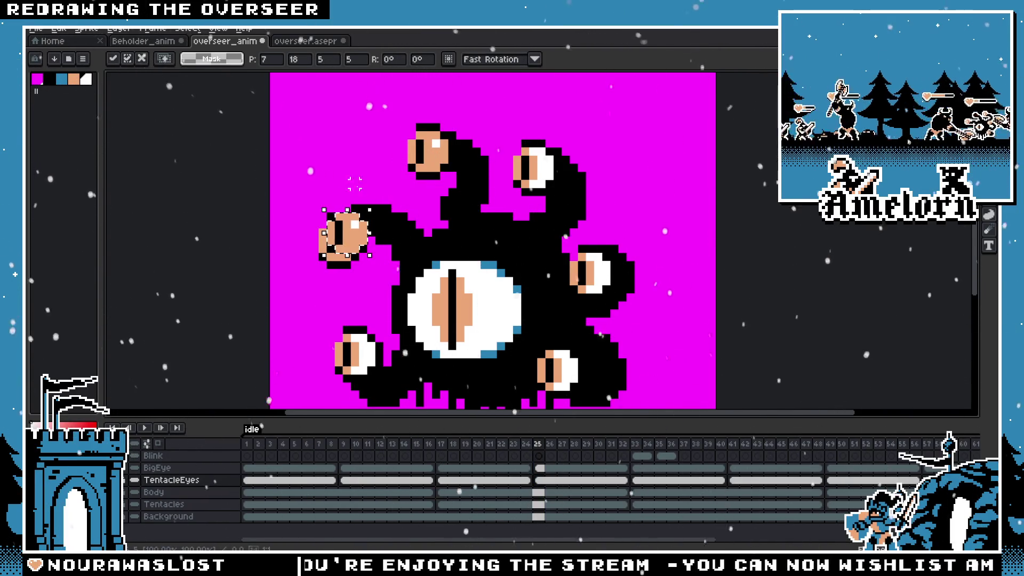
drag(513, 153, 542, 178)
drag(592, 276, 594, 290)
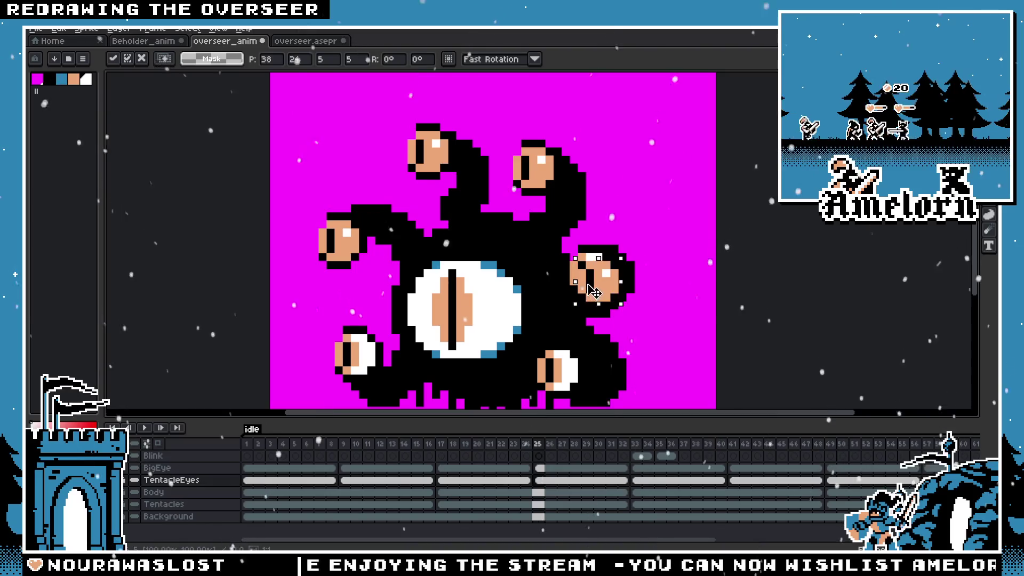
drag(552, 365, 564, 381)
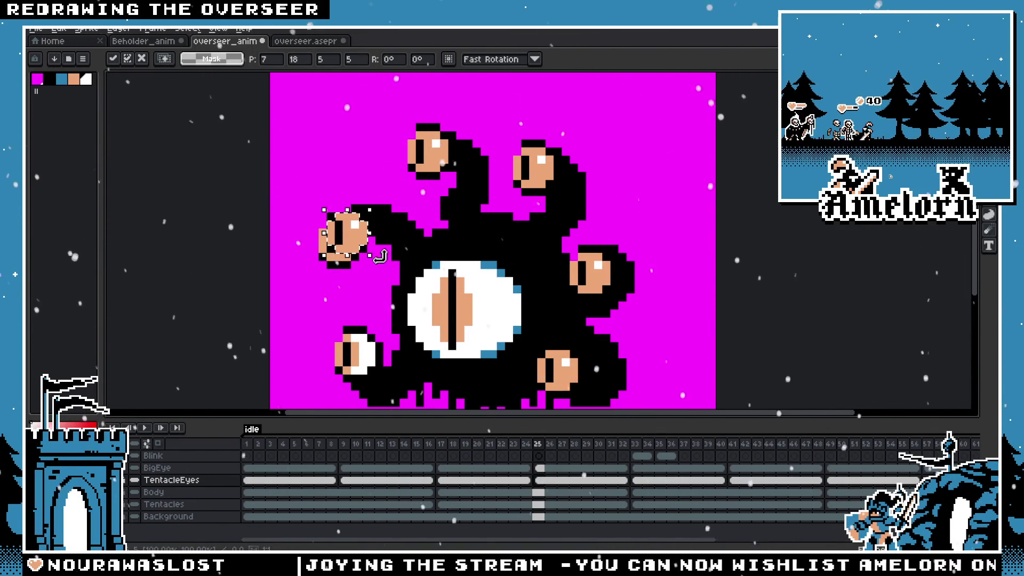
drag(352, 353, 352, 369)
click(635, 444)
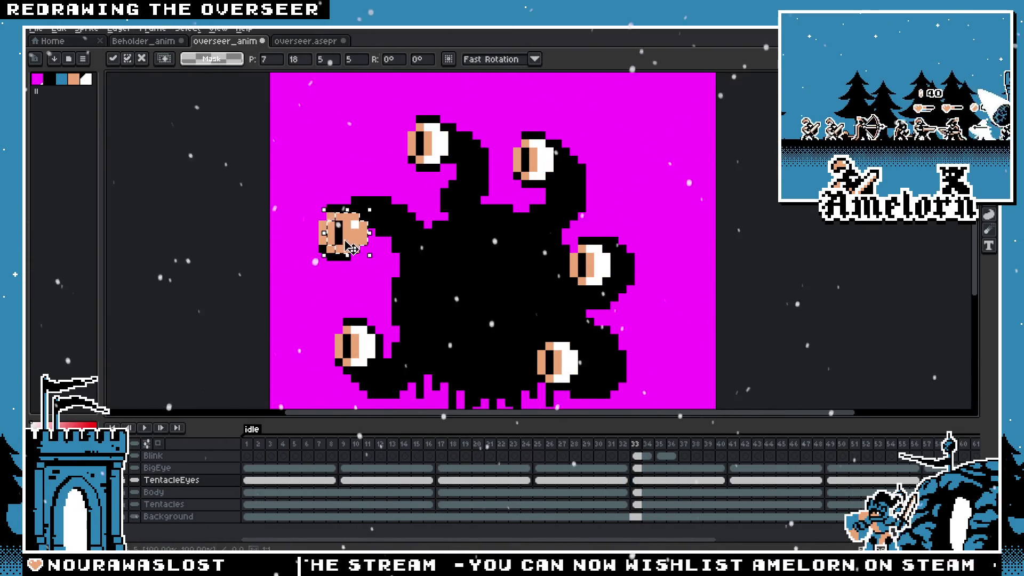
Reposition all six tentacle eyes on frame 33 and move to frame 41
click(432, 157)
click(352, 233)
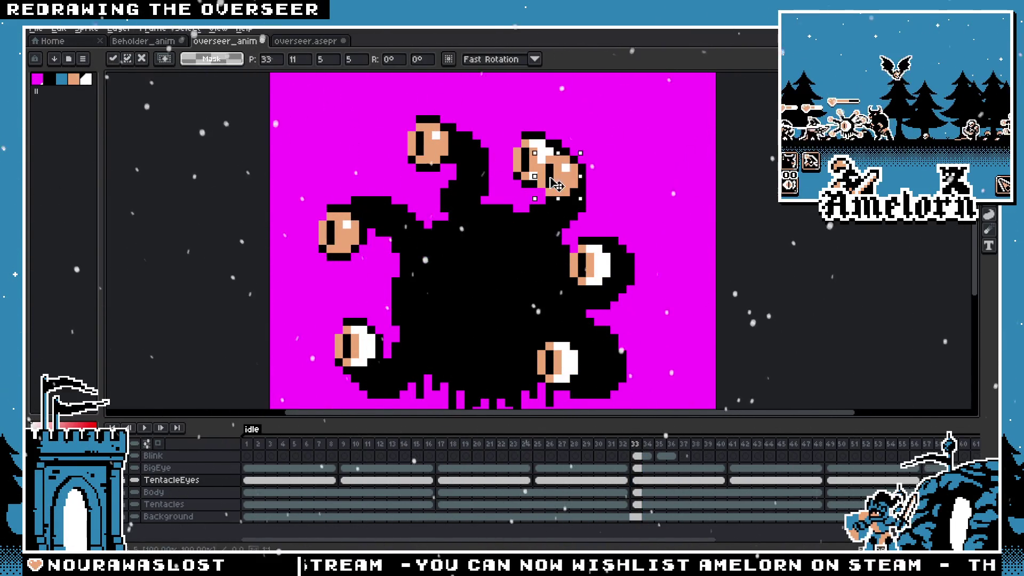
drag(556, 183, 535, 162)
click(592, 263)
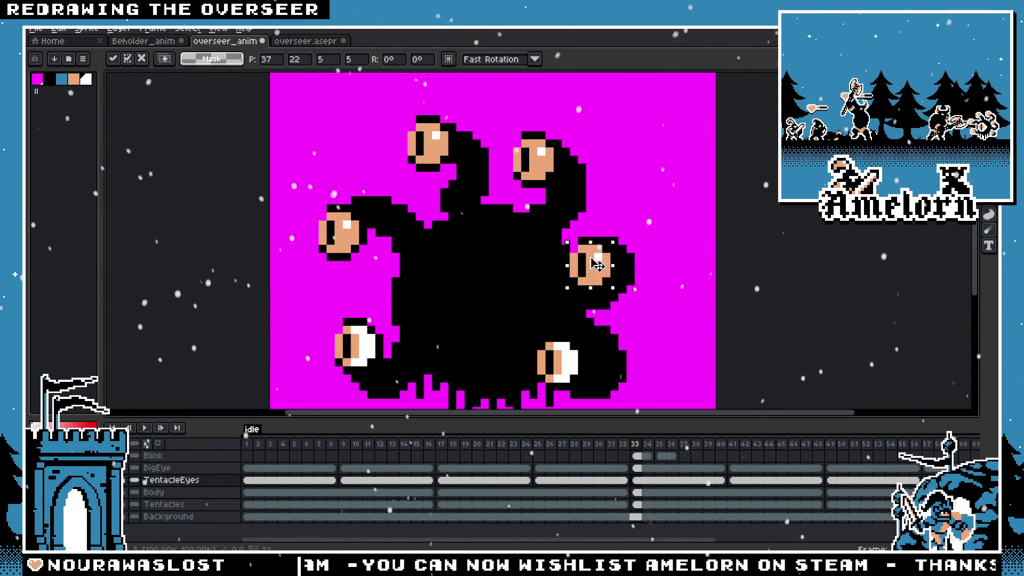
click(543, 358)
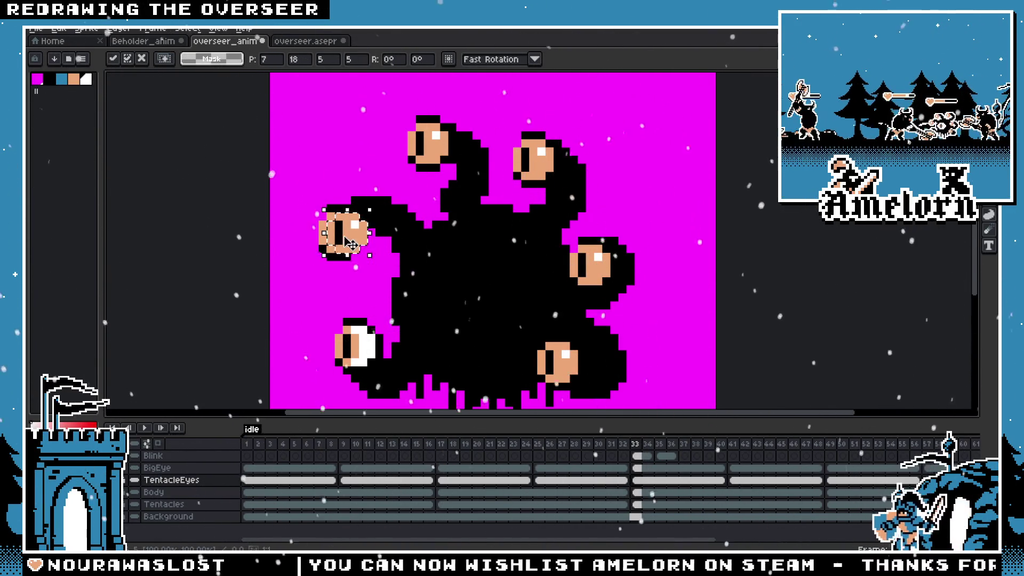
click(362, 352)
click(736, 444)
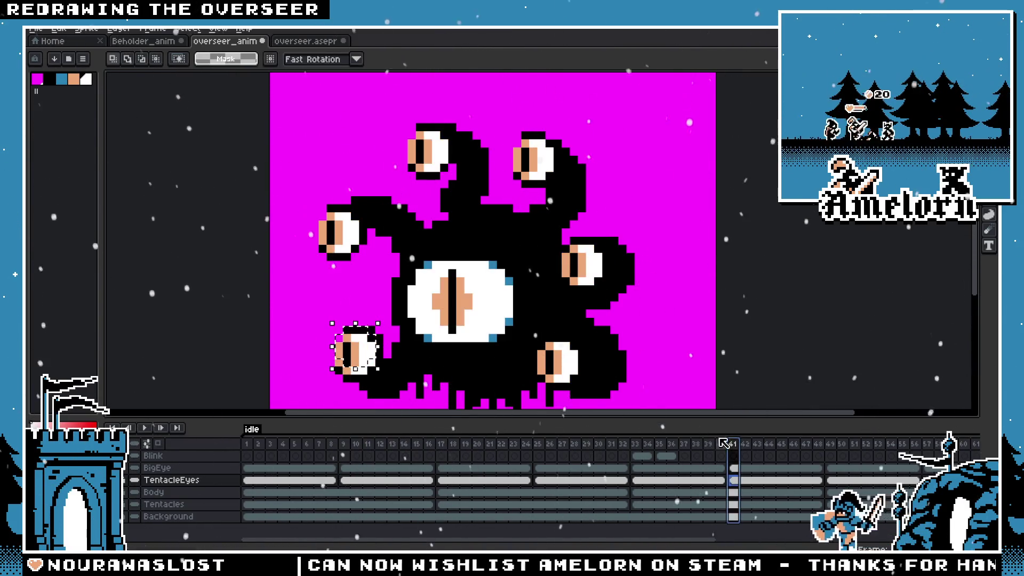
Nudge frame 41's upper-left eye, undo a stray pasted copy, place the lower-left eye, and go to frame 49
click(346, 234)
key(Right)
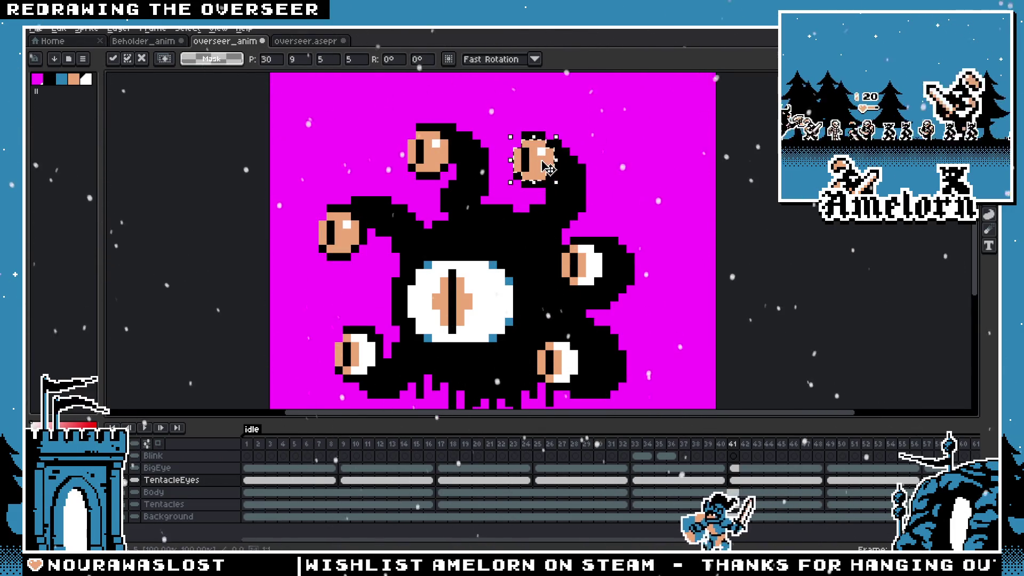
key(ctrl+z)
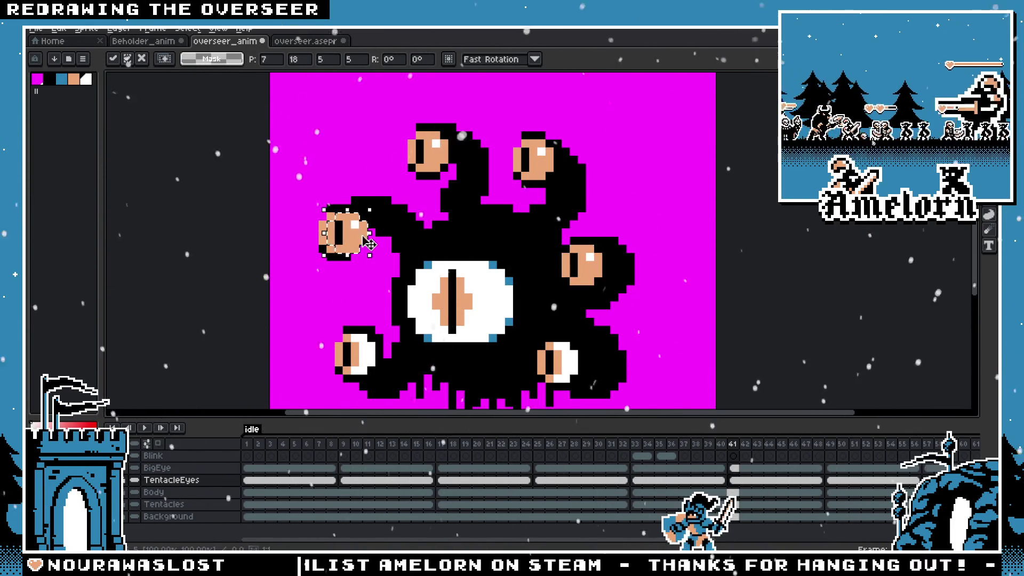
key(ctrl+y)
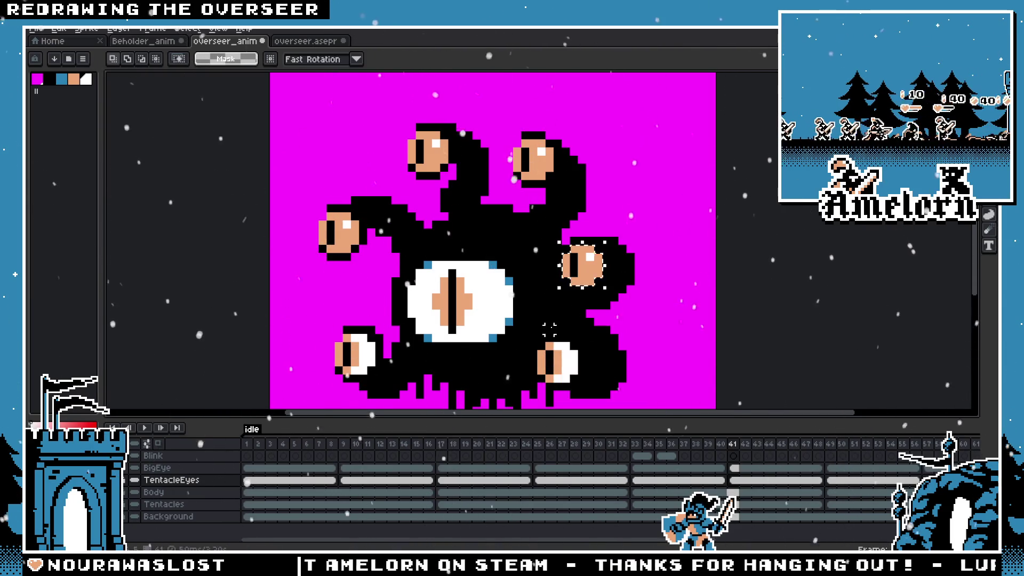
key(ctrl+z)
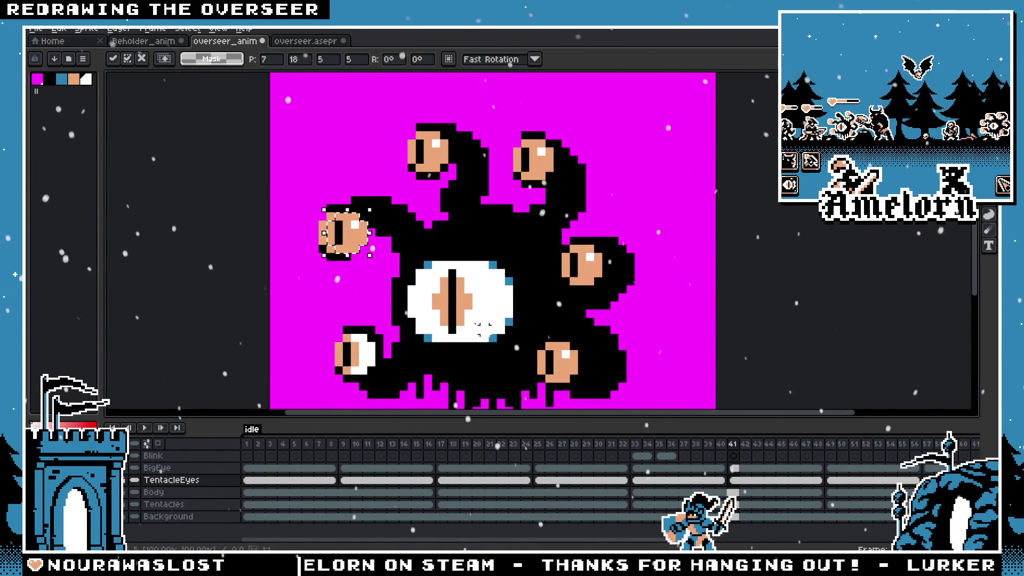
drag(340, 237, 352, 360)
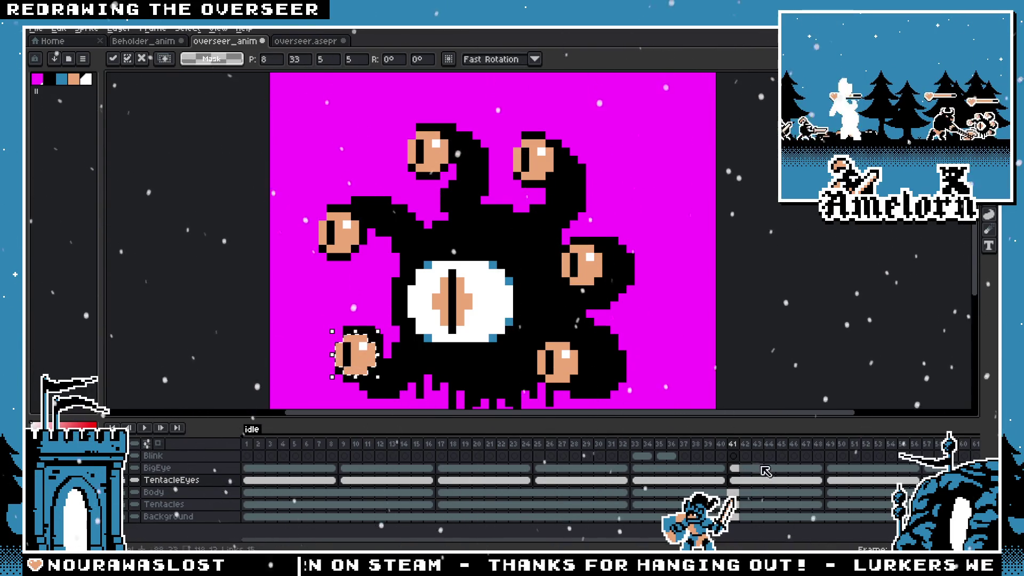
click(832, 444)
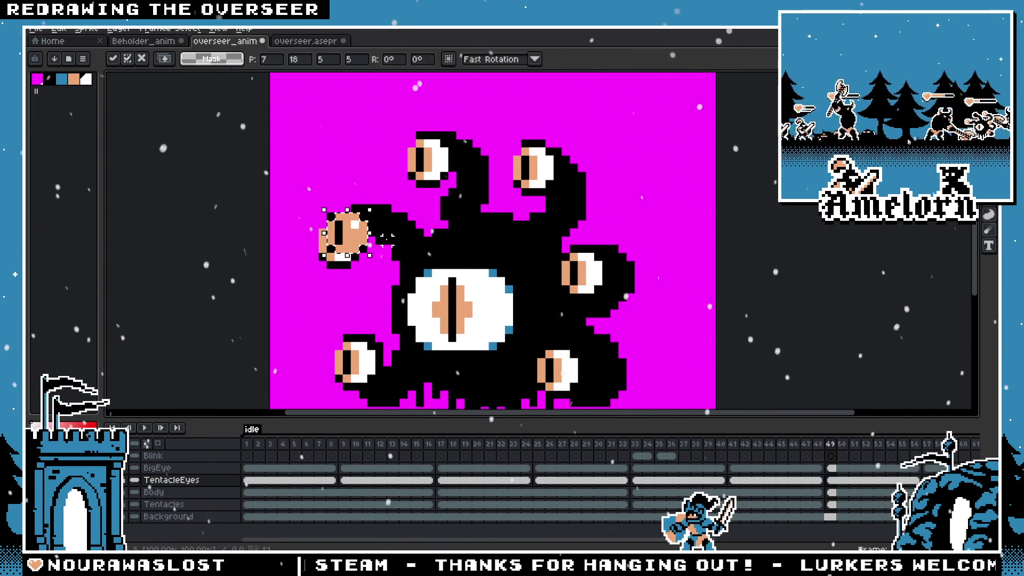
Move the eyes onto the upper-right, right-middle and lower-right tentacles on frame 49
drag(343, 243, 513, 183)
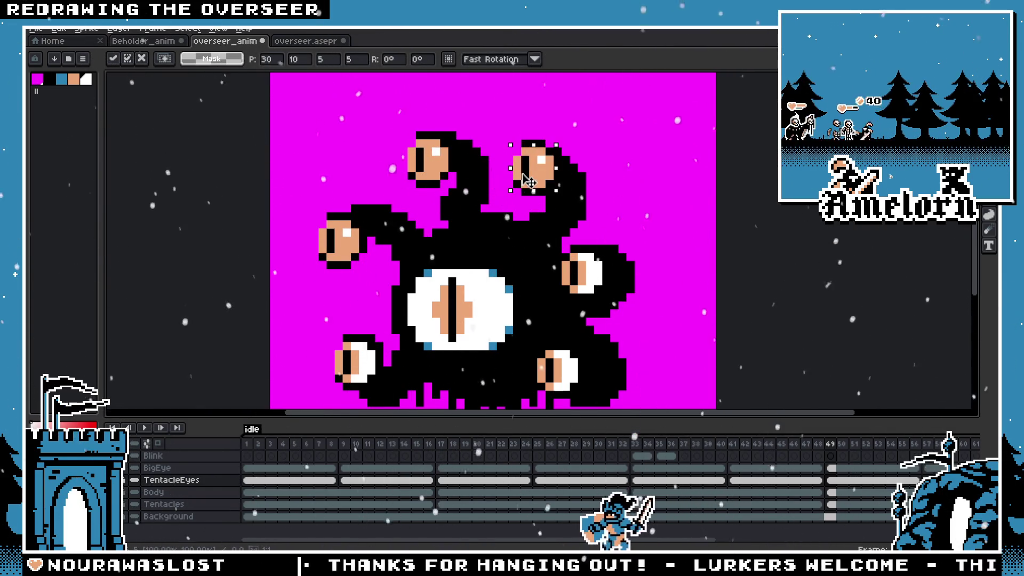
drag(343, 240, 584, 279)
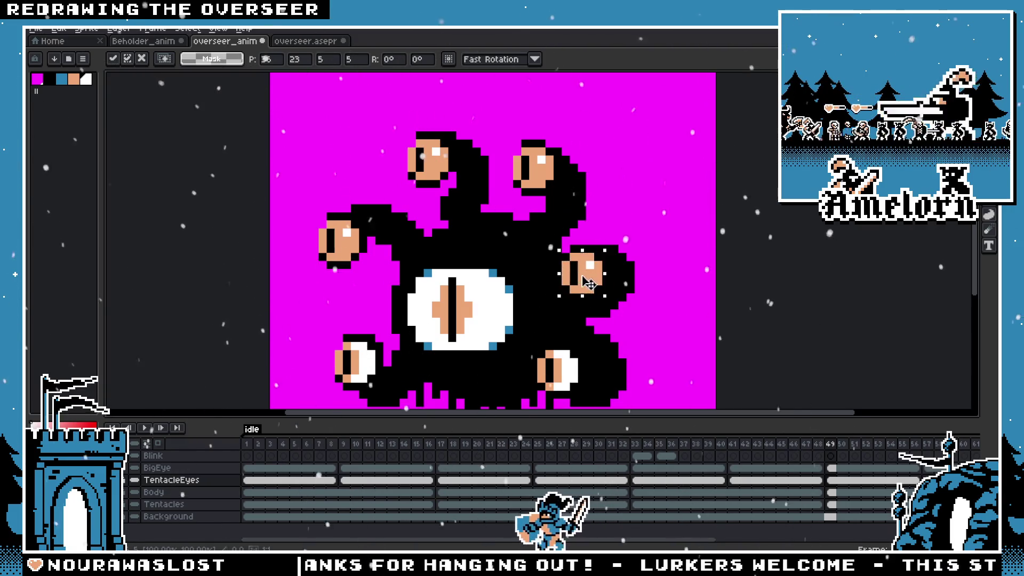
mouse_move(343, 241)
mouse_down()
mouse_move(560, 372)
mouse_move(358, 364)
mouse_up()
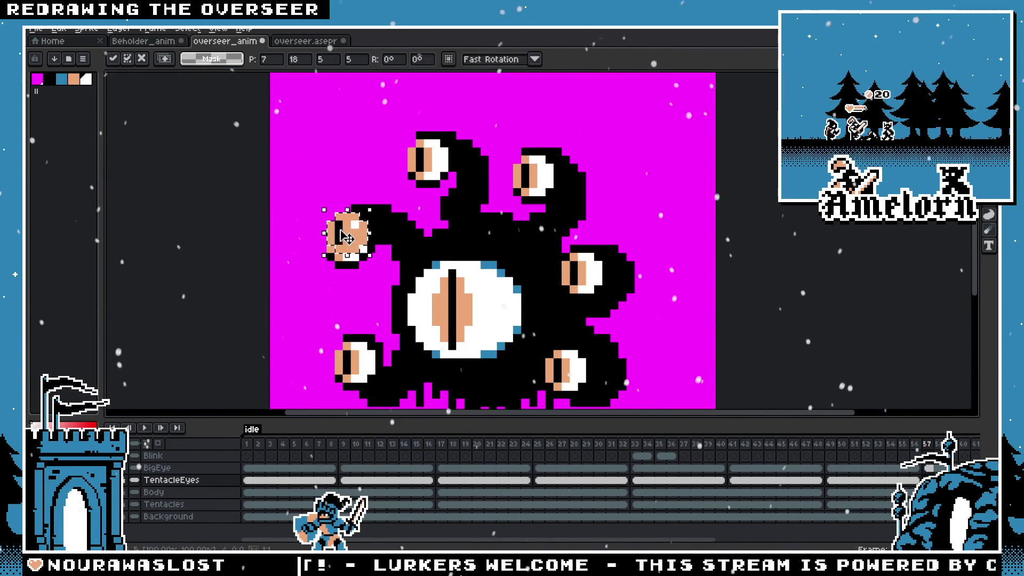
On frame 57, place the eyes on the top, upper-right, right-middle, bottom-right and bottom-left tentacles
drag(350, 251, 432, 166)
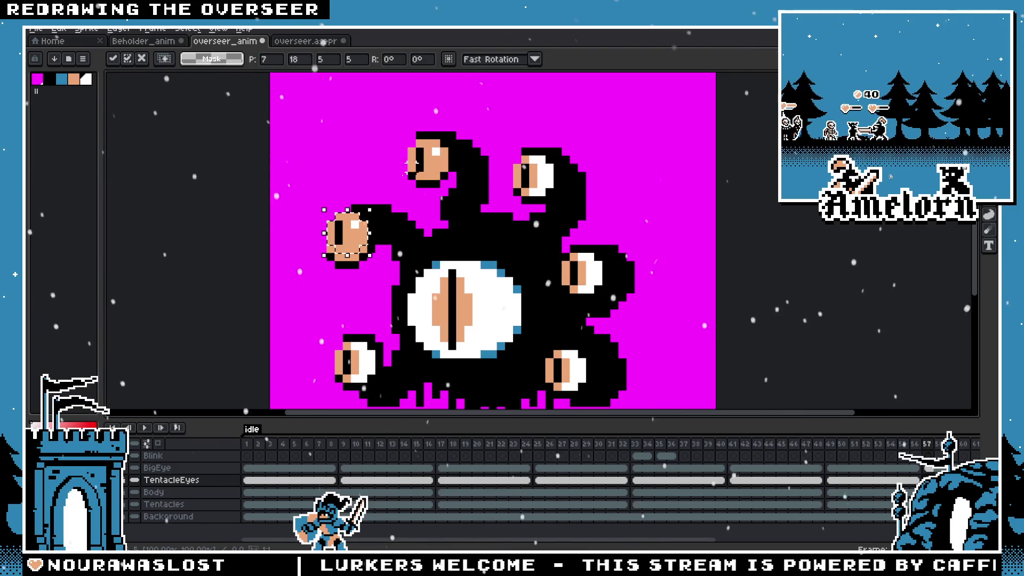
drag(350, 232, 547, 181)
drag(350, 232, 593, 292)
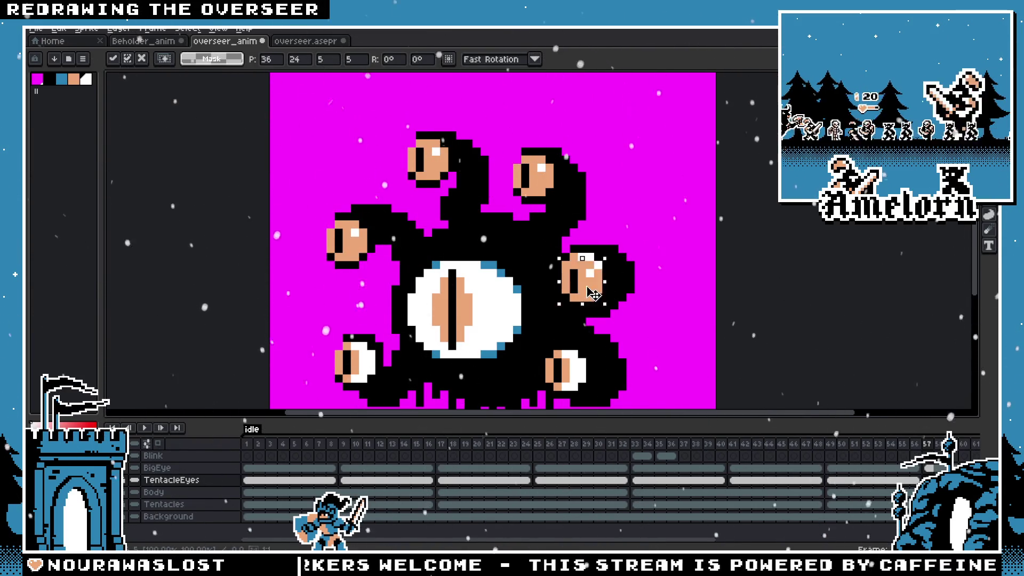
drag(362, 248, 572, 383)
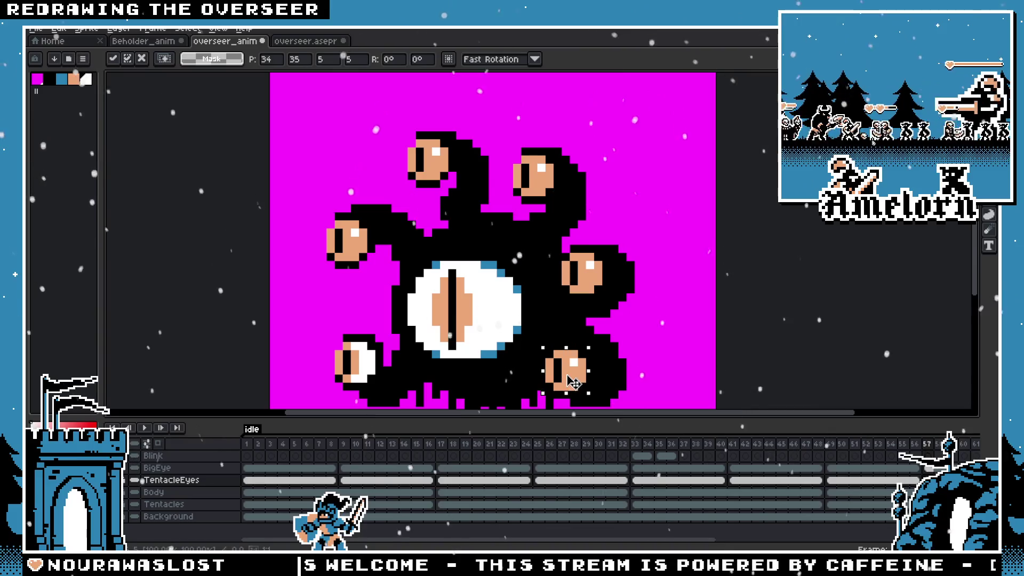
drag(350, 252, 369, 364)
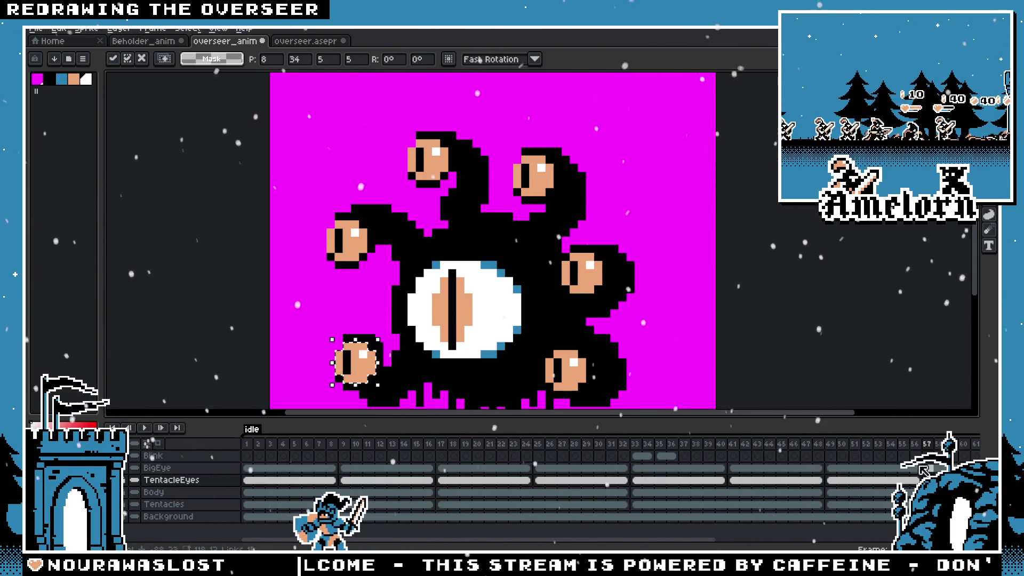
scroll(677, 512, down, 3)
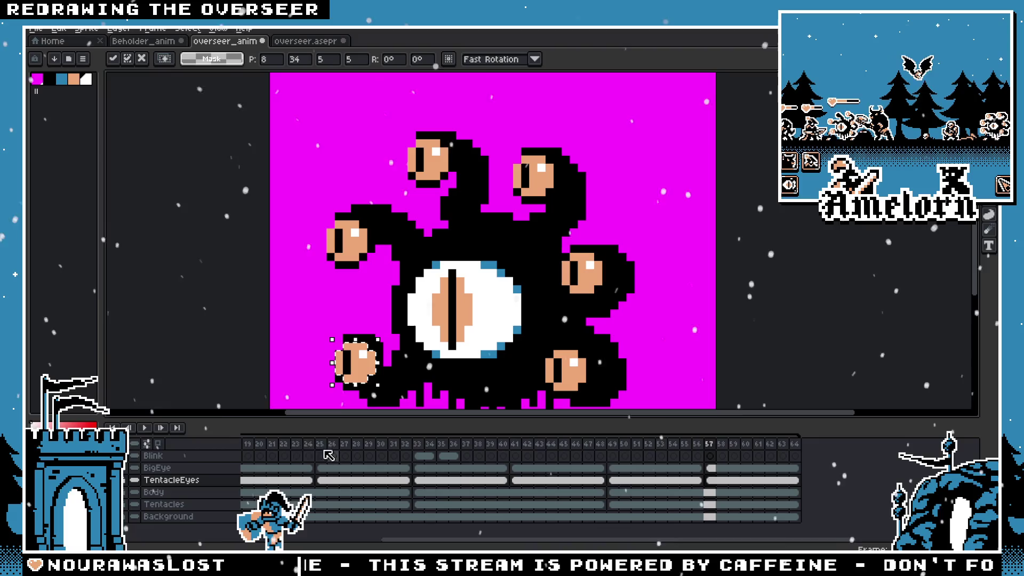
Play the idle loop and toggle the timeline off to preview the swaying tentacle eyes full-size
key(Return)
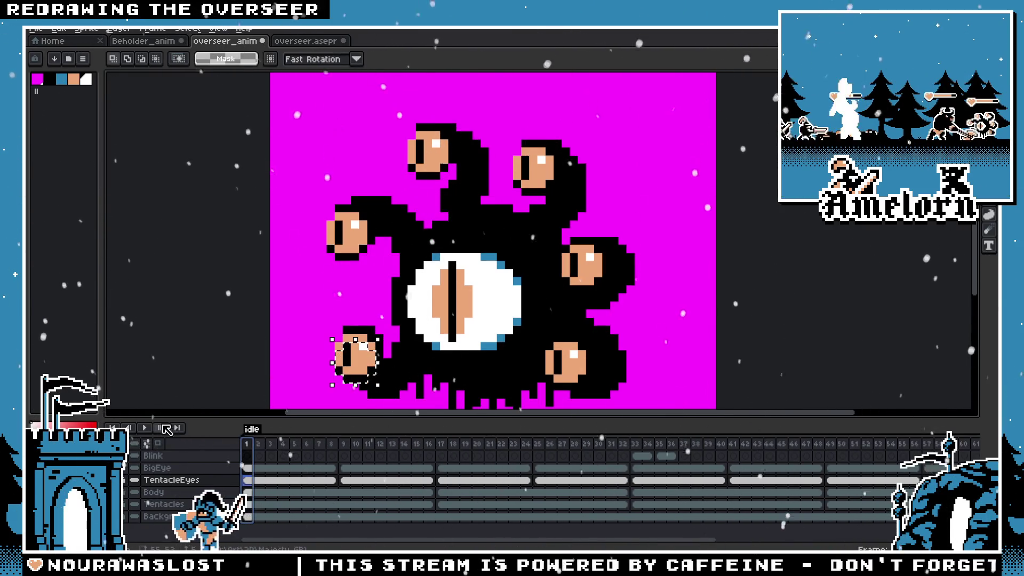
scroll(406, 272, down, 1)
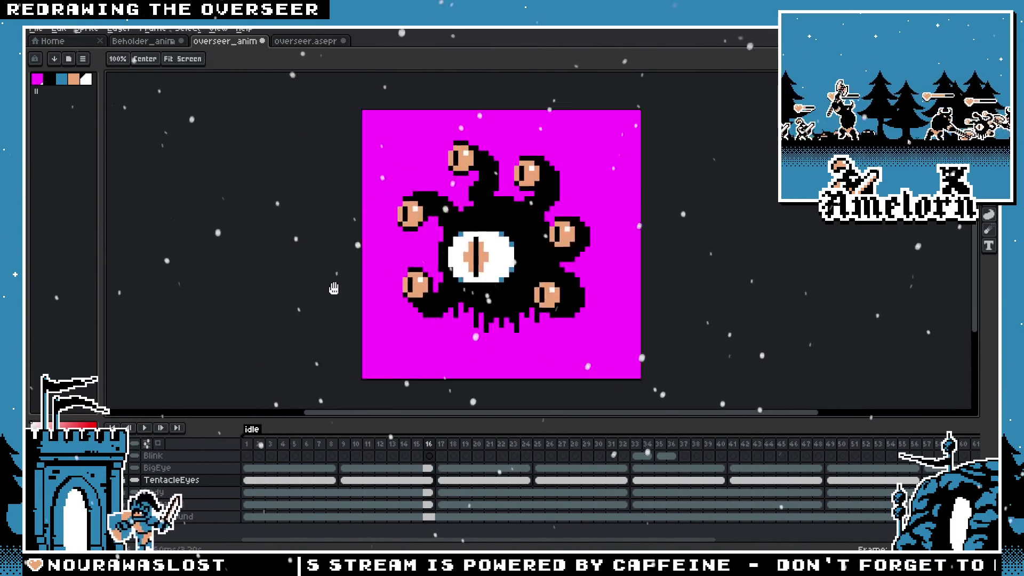
scroll(406, 272, up, 2)
key(Tab)
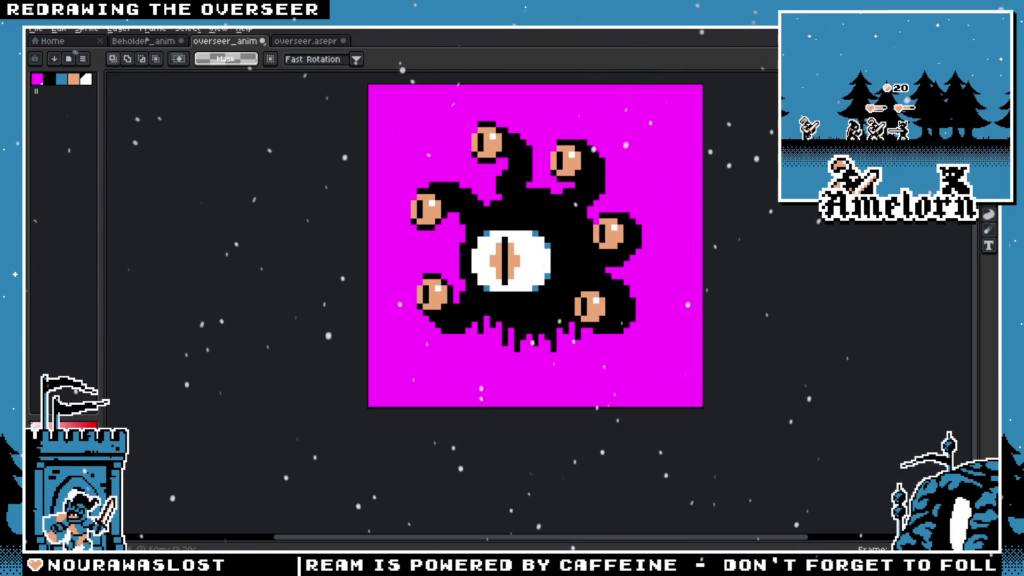
key(v)
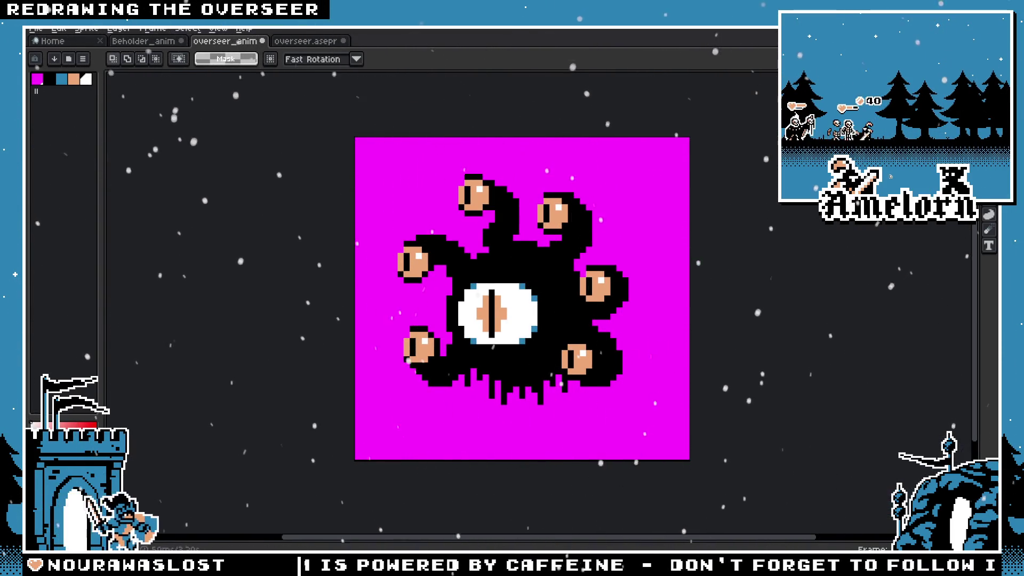
key(Tab)
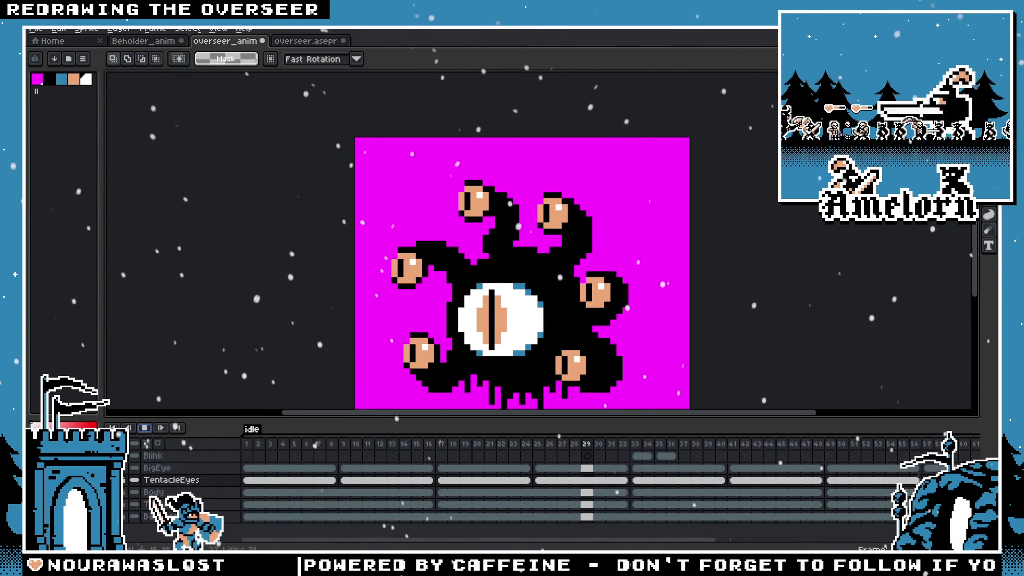
key(Tab)
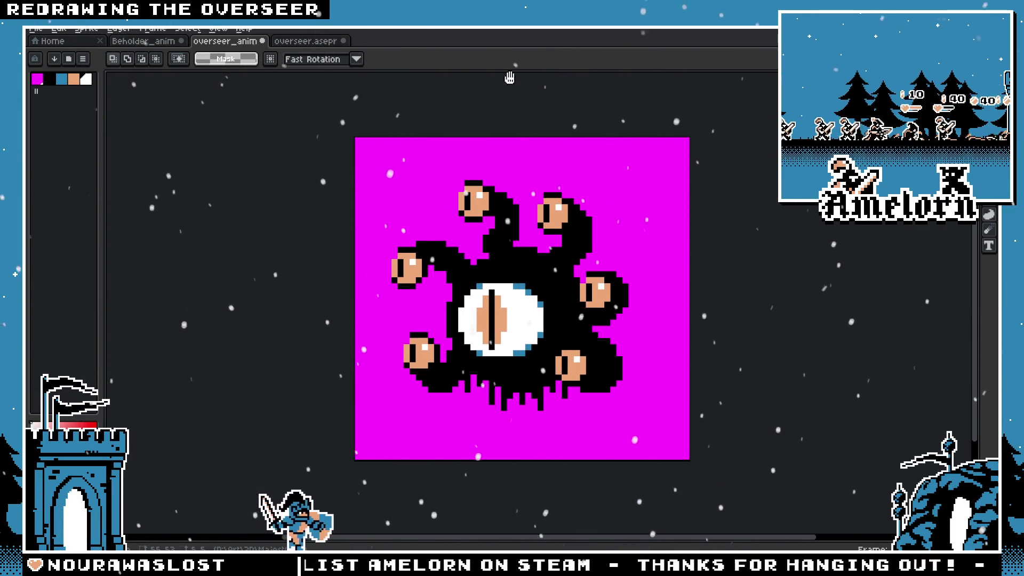
Show the timeline, glance at Beholder_anim, then open the overseer sheet and pan to the outlined sprites
key(Tab)
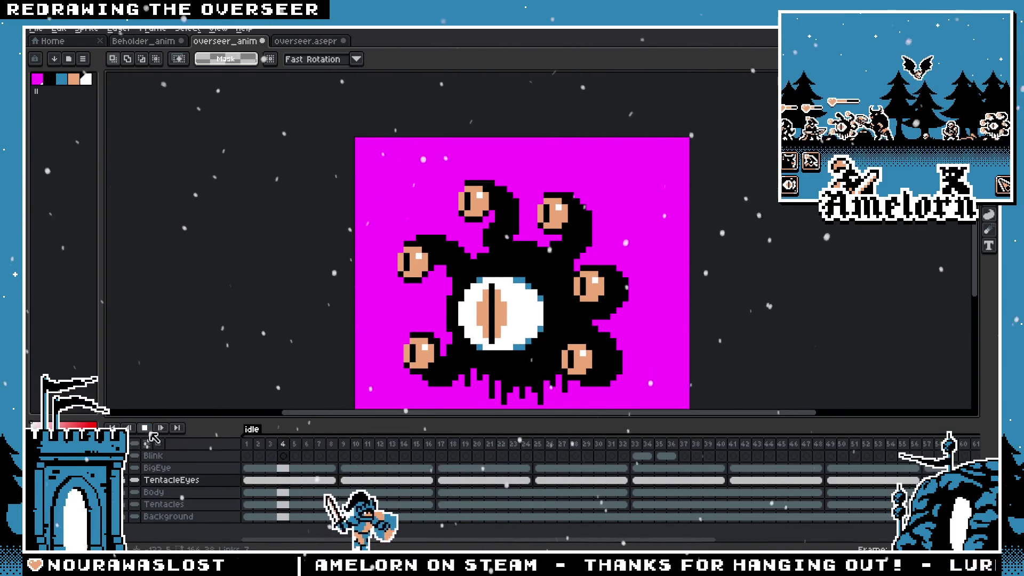
scroll(289, 236, up, 1)
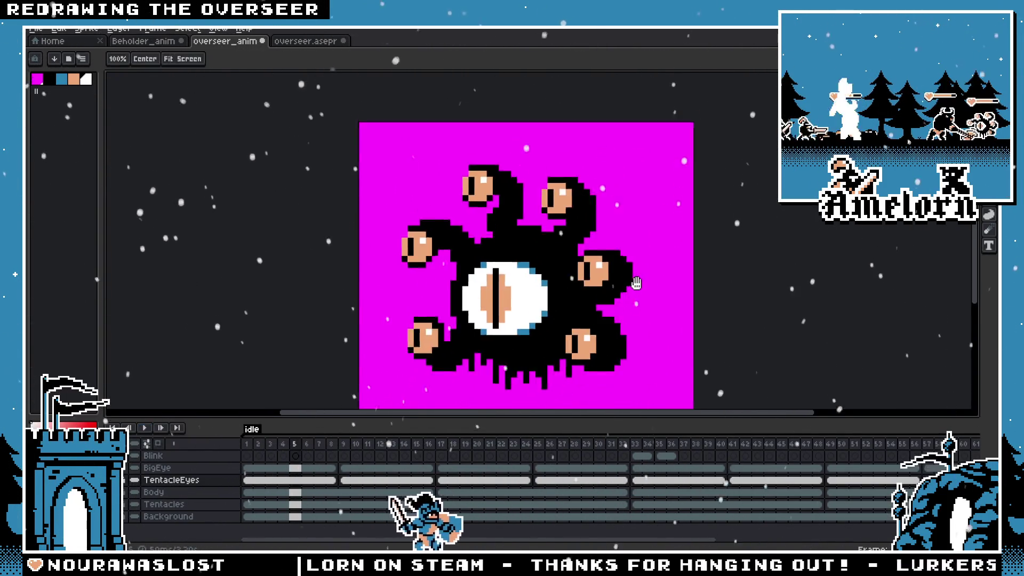
click(147, 46)
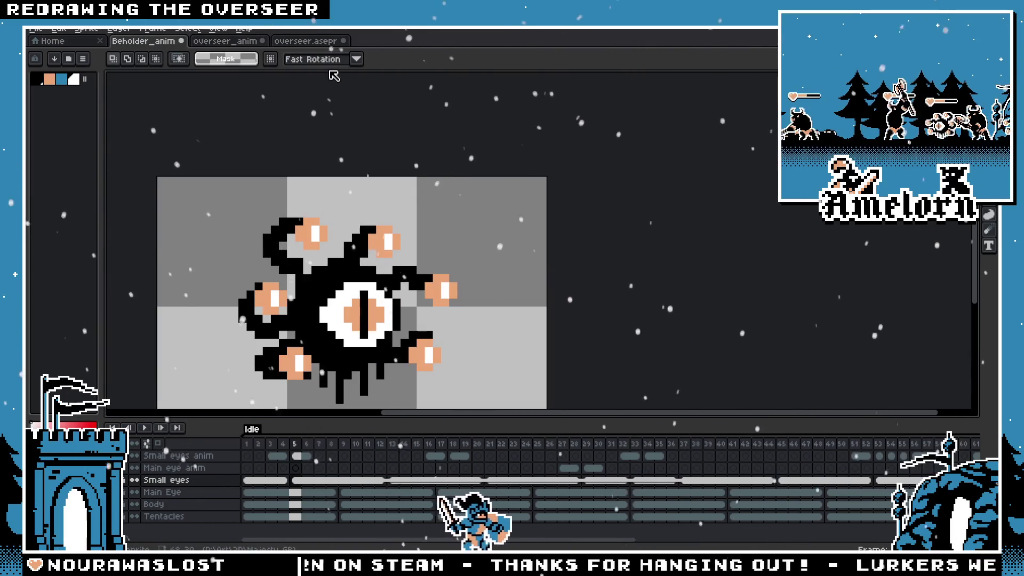
click(308, 41)
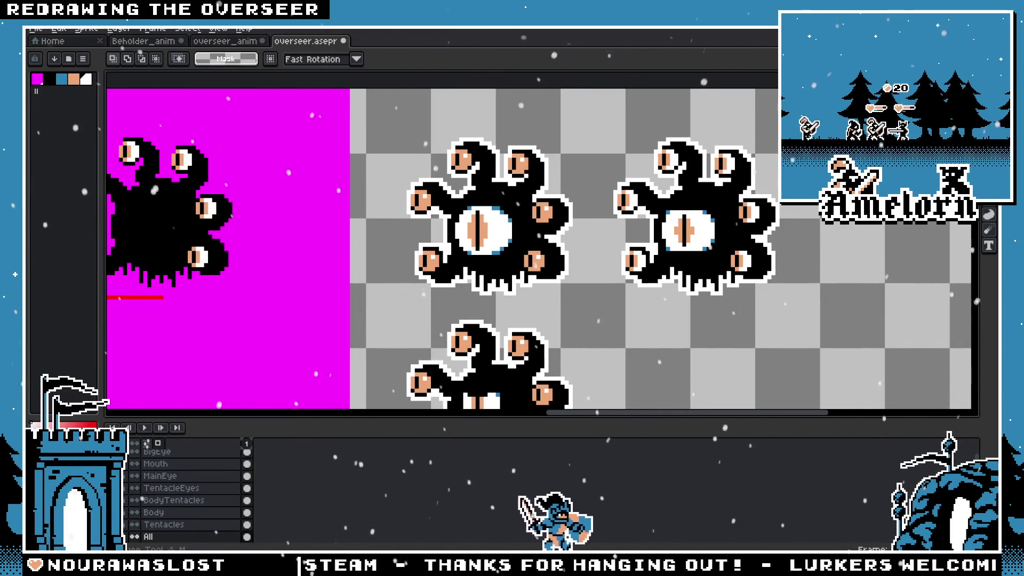
mouse_move(366, 134)
mouse_down()
mouse_move(340, 158)
mouse_move(558, 328)
mouse_up()
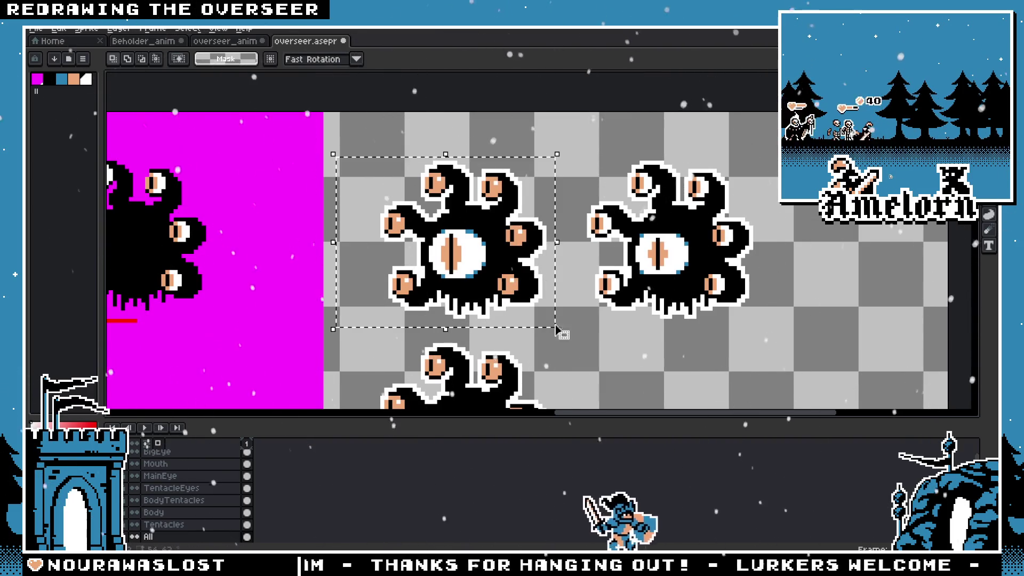
Create a new 80x80 px sprite from File > New
click(36, 30)
click(49, 41)
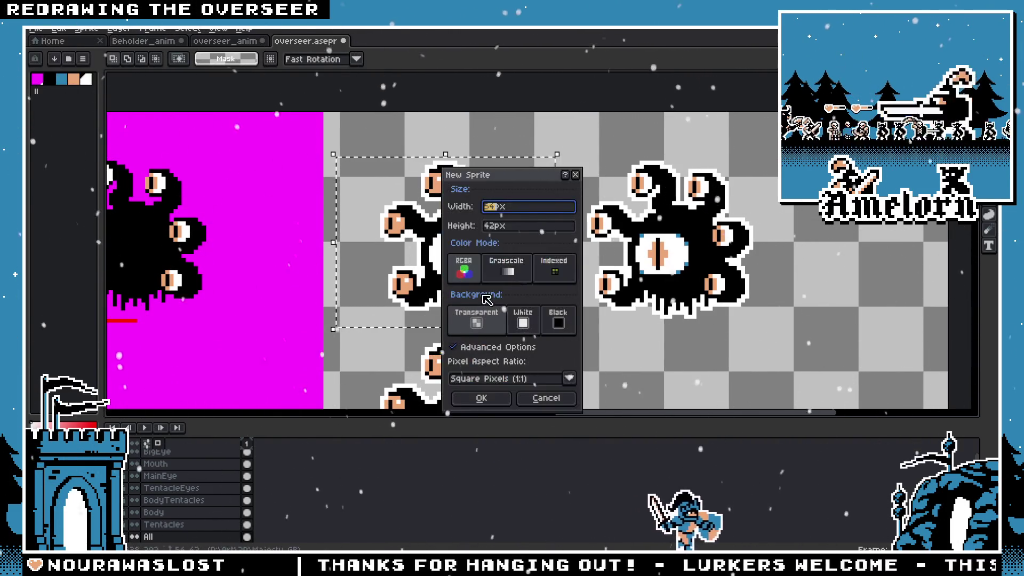
text(80)
key(Tab)
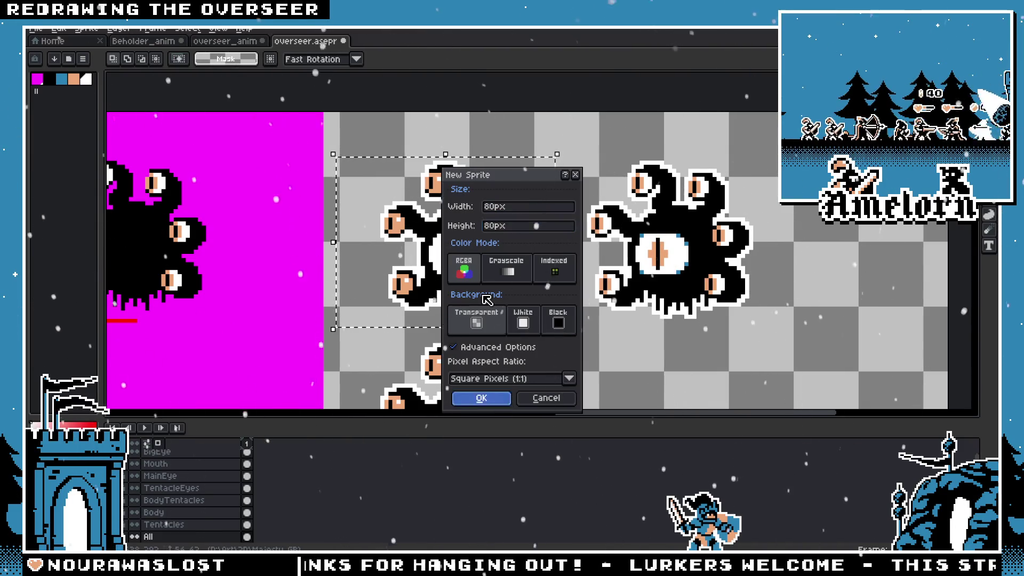
key(Return)
scroll(513, 232, up, 3)
Paste the copied beholder into the new sprite and widen the canvas out to the left
key(ctrl+v)
drag(529, 168, 475, 186)
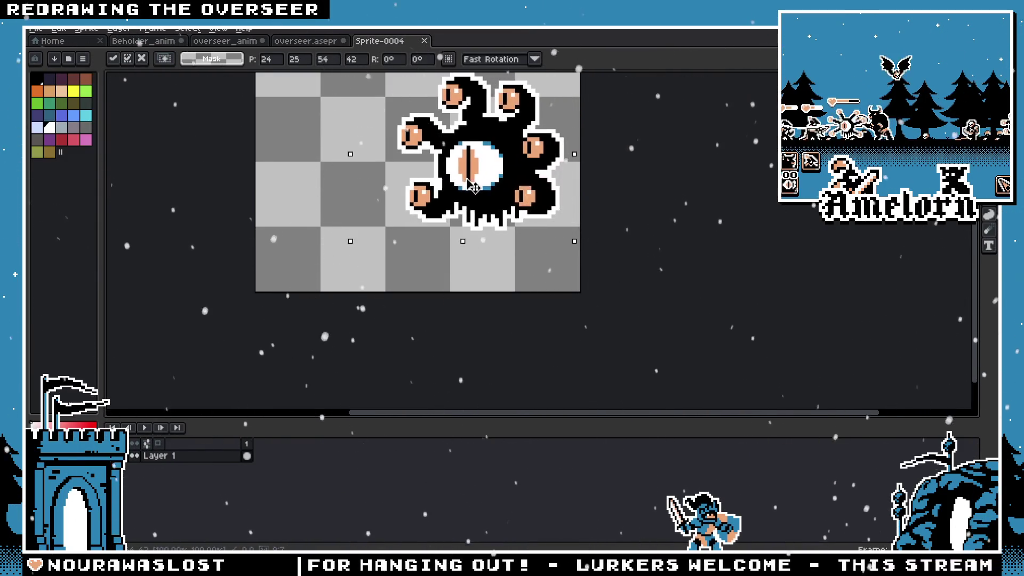
scroll(476, 187, down, 1)
key(ctrl+d)
key(c)
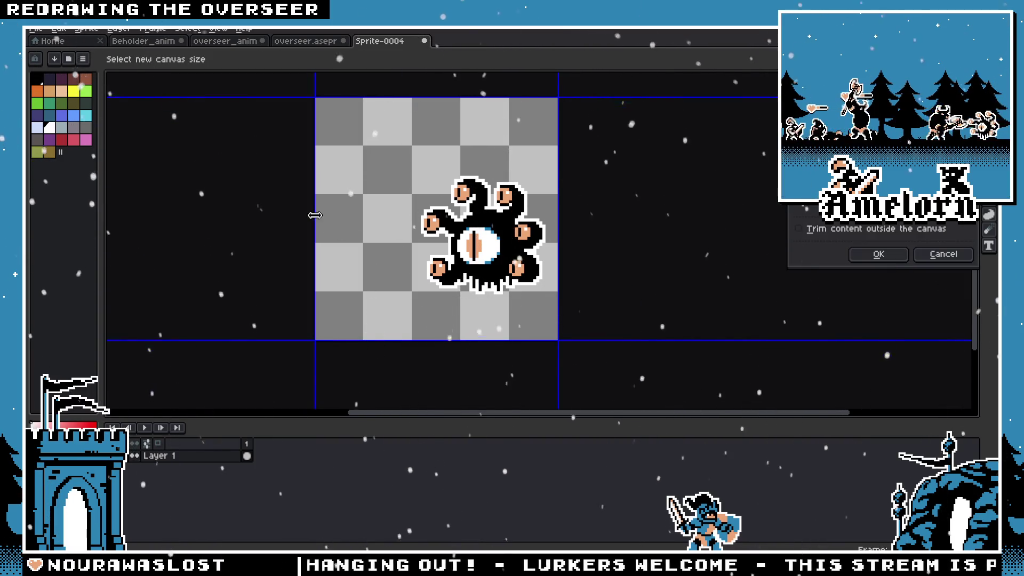
drag(316, 216, 136, 215)
key(Return)
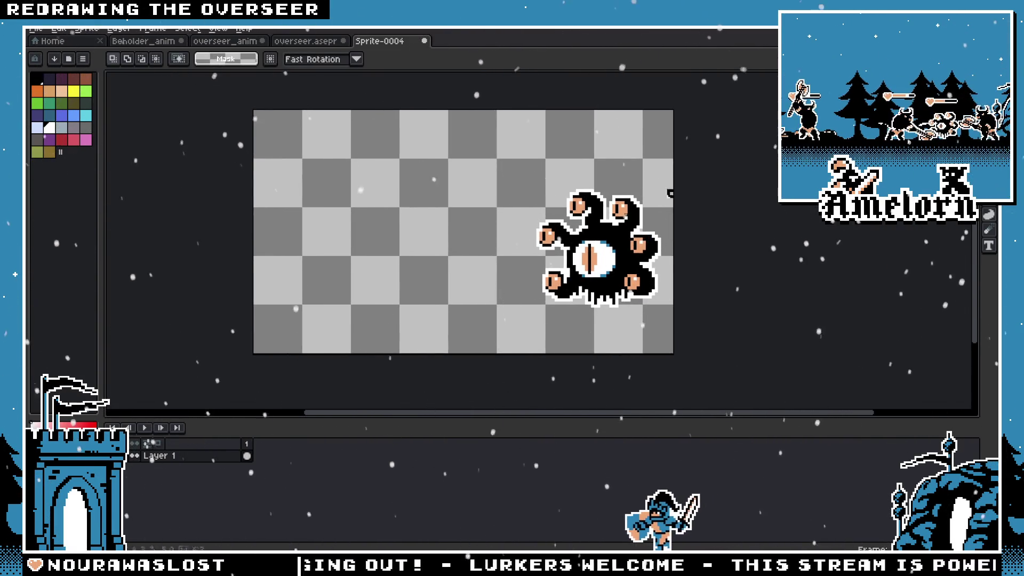
Select the beholder, move it around and commit it on the right side of the canvas
key(ctrl+a)
drag(607, 260, 345, 260)
key(ctrl+d)
drag(280, 176, 473, 312)
drag(417, 265, 669, 266)
key(ctrl+shift+a)
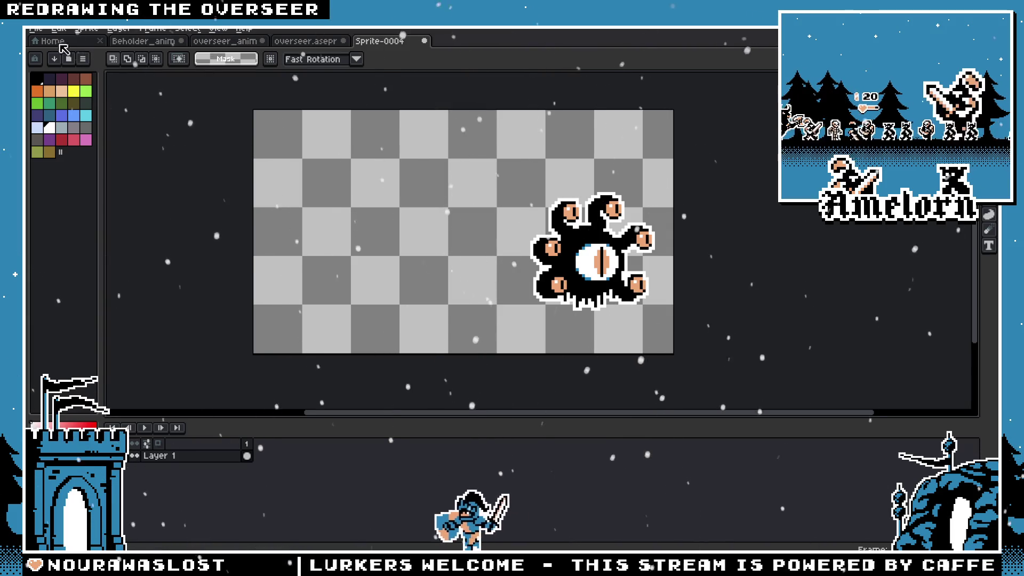
Open the Beholder working file and copy one of its beholder sketches
click(36, 30)
click(49, 46)
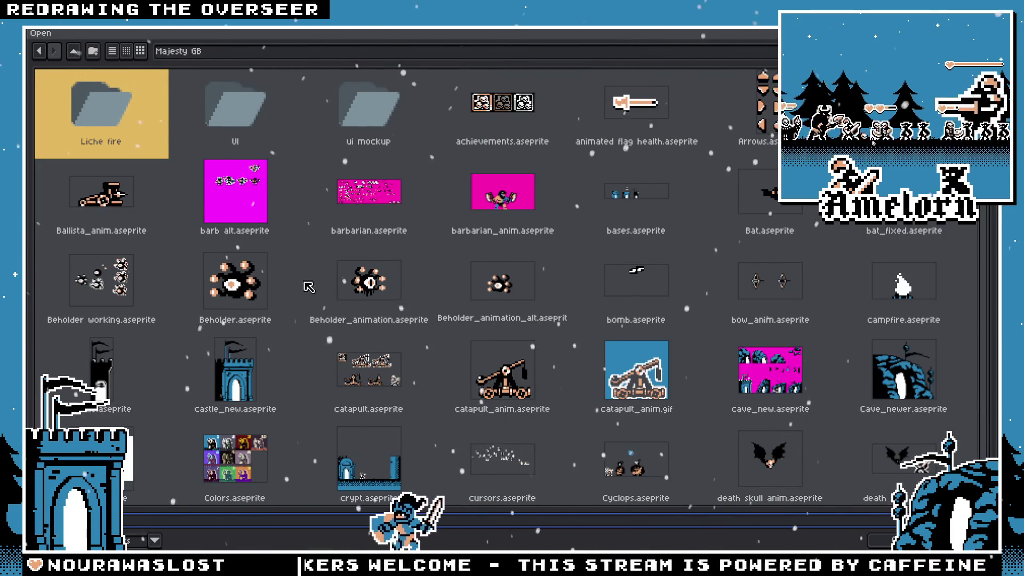
double_click(102, 280)
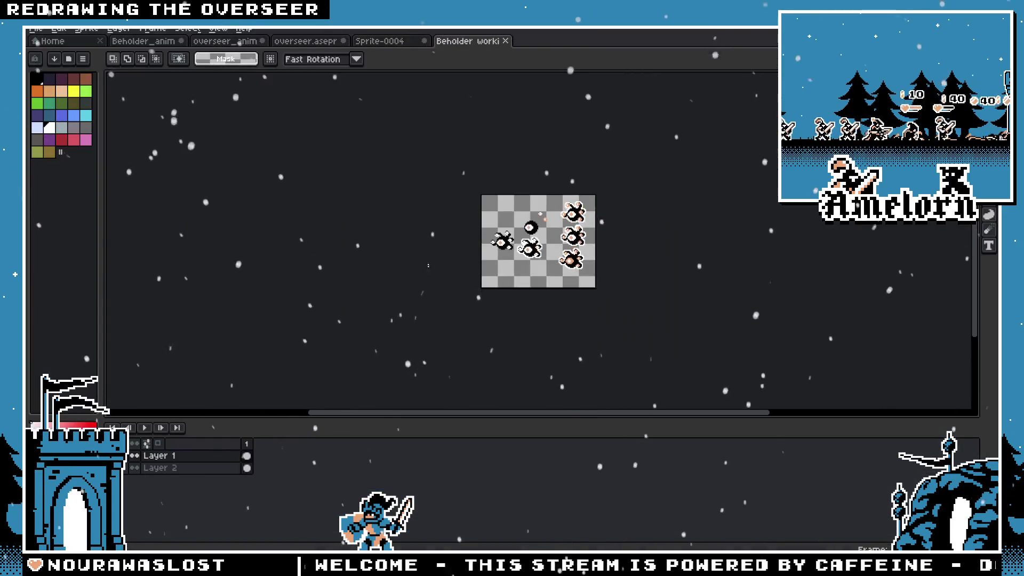
scroll(495, 240, up, 4)
drag(560, 224, 495, 310)
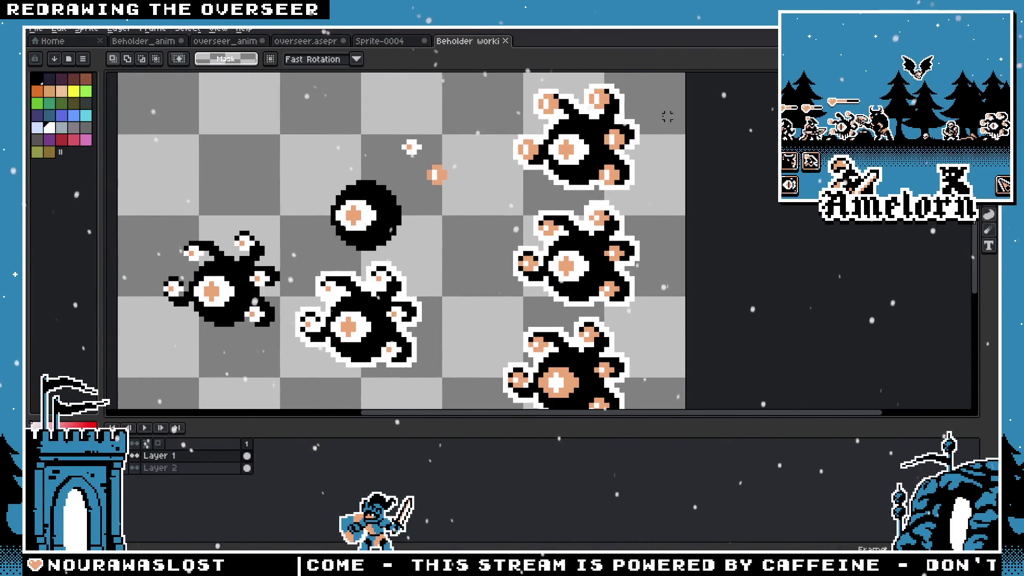
drag(667, 118, 492, 245)
key(ctrl+c)
Paste the small beholder into Sprite-0004 and place it on the left side
click(381, 41)
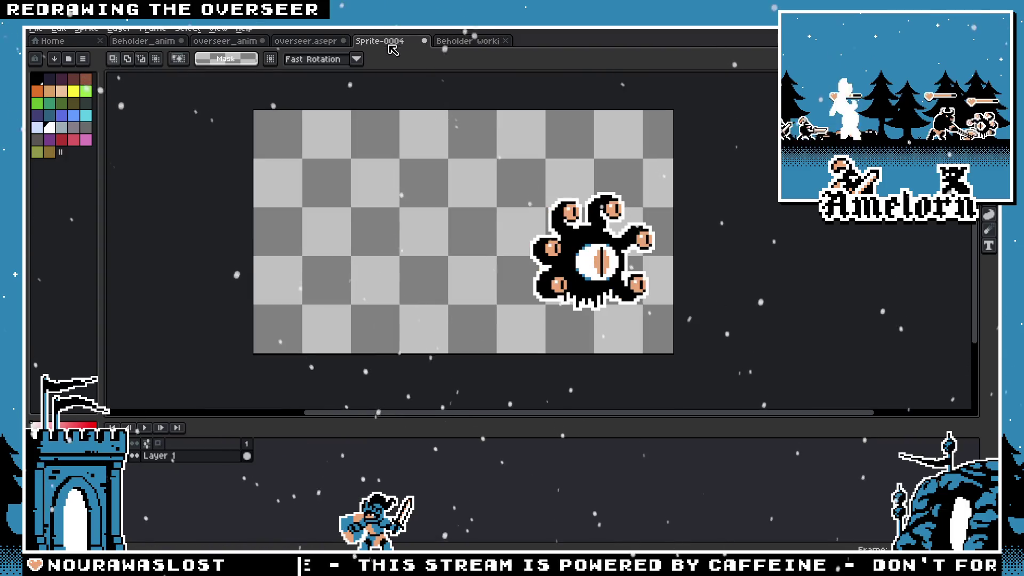
key(ctrl+v)
mouse_move(529, 161)
mouse_down()
mouse_move(300, 228)
mouse_move(308, 277)
mouse_move(577, 284)
mouse_move(318, 288)
mouse_up()
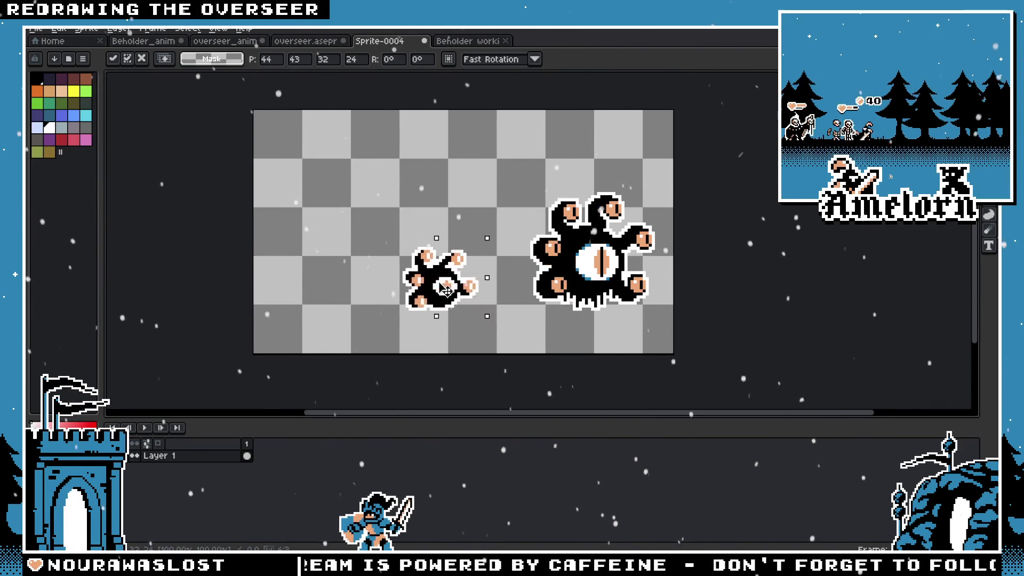
click(285, 162)
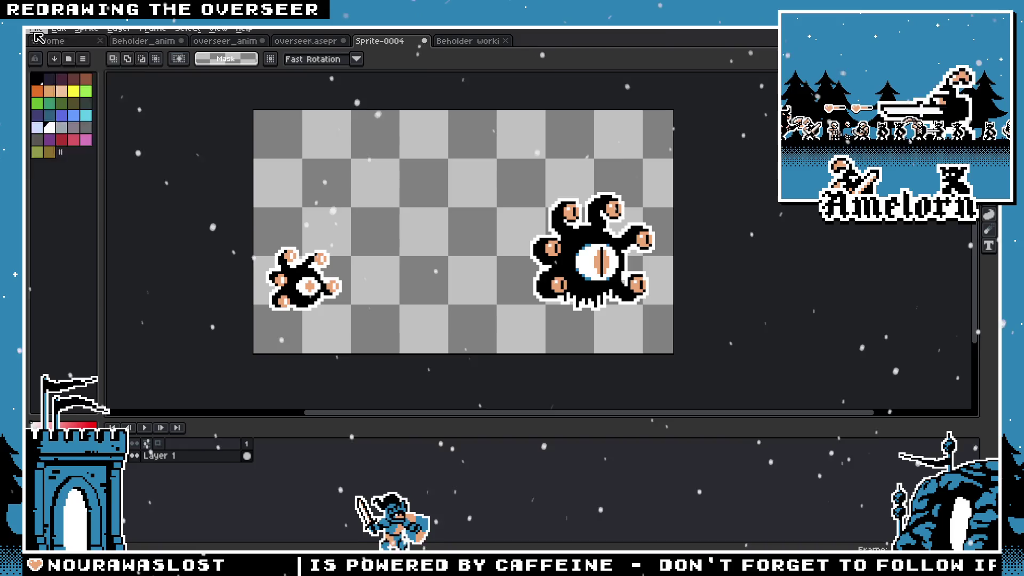
Open Beholder_animation, then browse the beholder art folder and open beholder.png
click(36, 34)
click(48, 63)
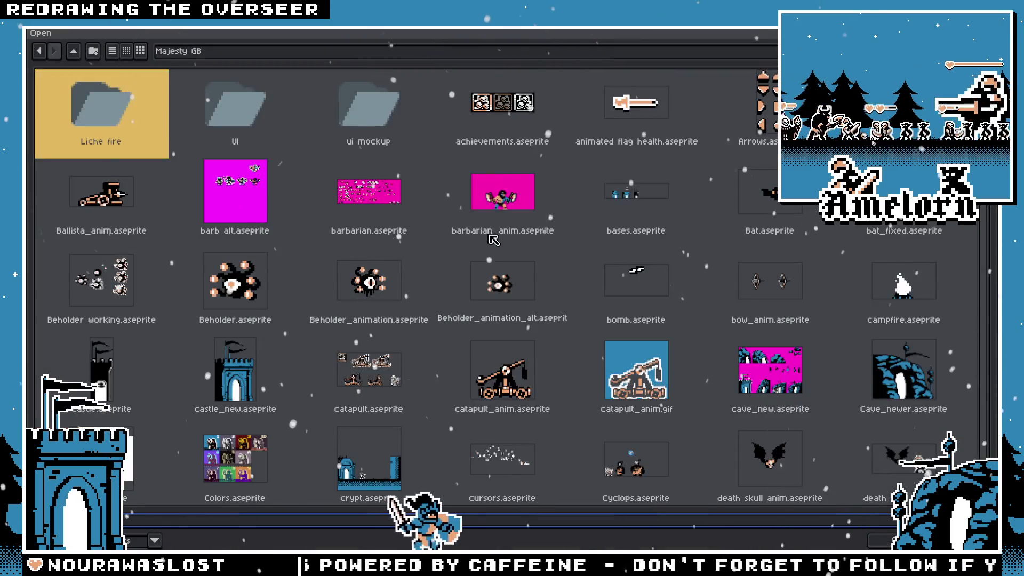
double_click(376, 288)
click(468, 41)
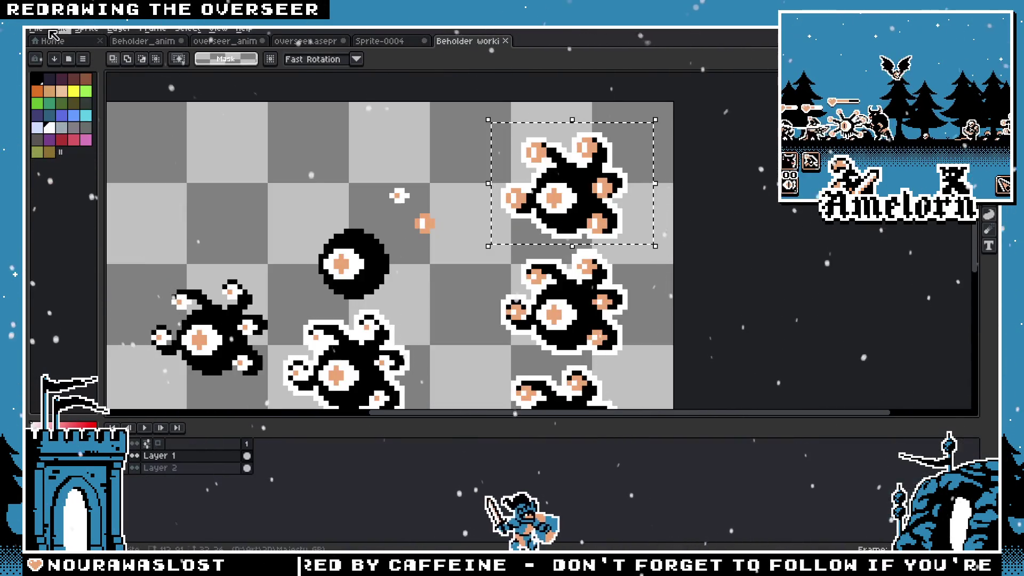
click(53, 34)
click(48, 63)
click(178, 51)
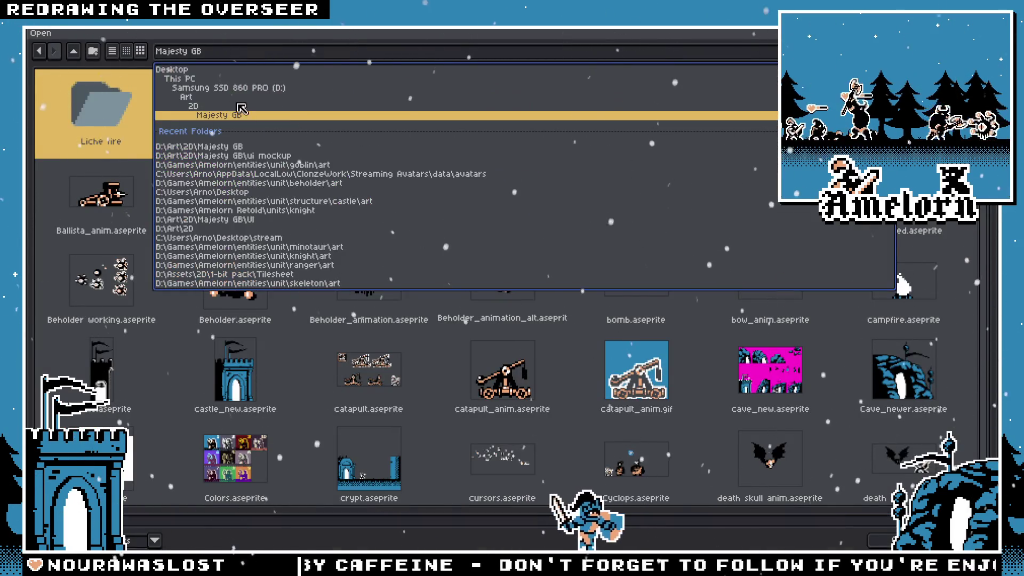
click(291, 184)
double_click(78, 104)
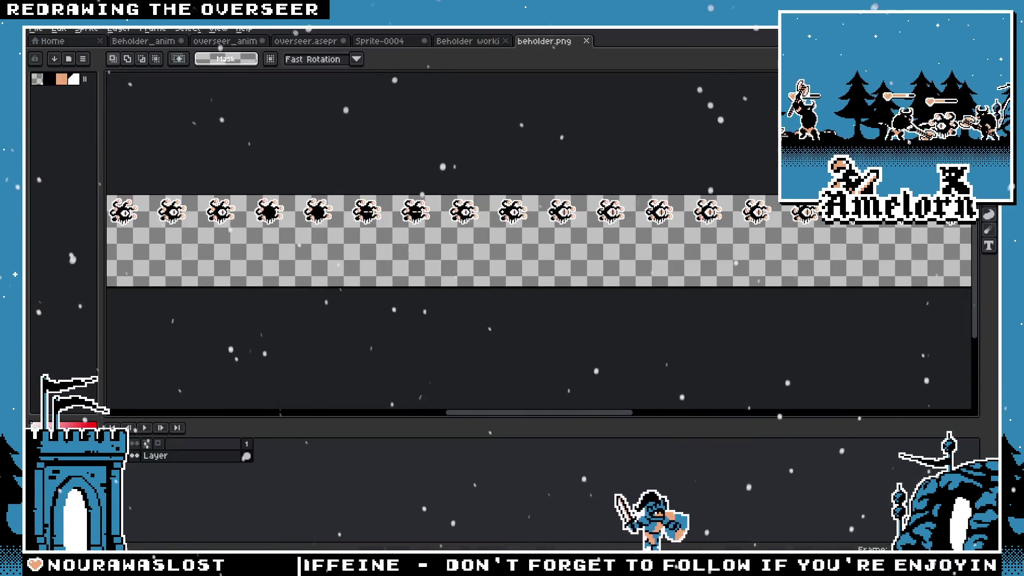
drag(542, 423, 183, 380)
scroll(517, 208, up, 5)
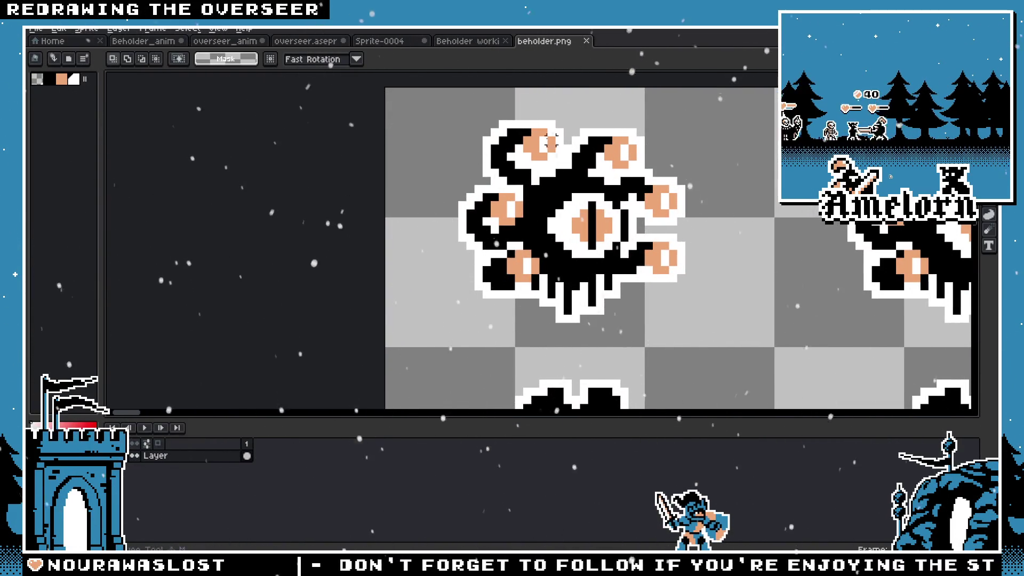
Copy the large beholder from beholder.png and paste it mid-canvas in Sprite-0004
drag(448, 111, 704, 325)
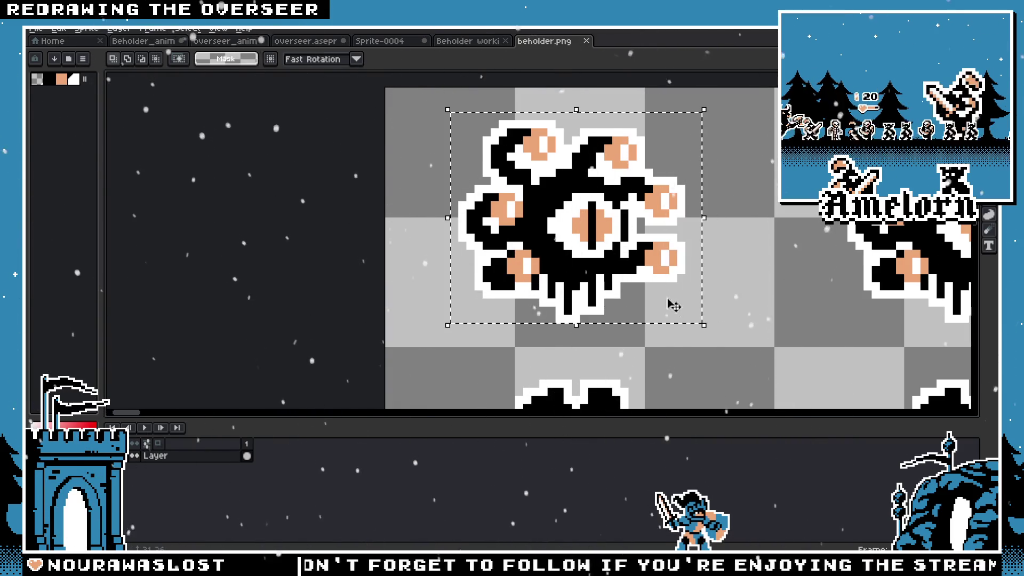
click(468, 41)
click(380, 41)
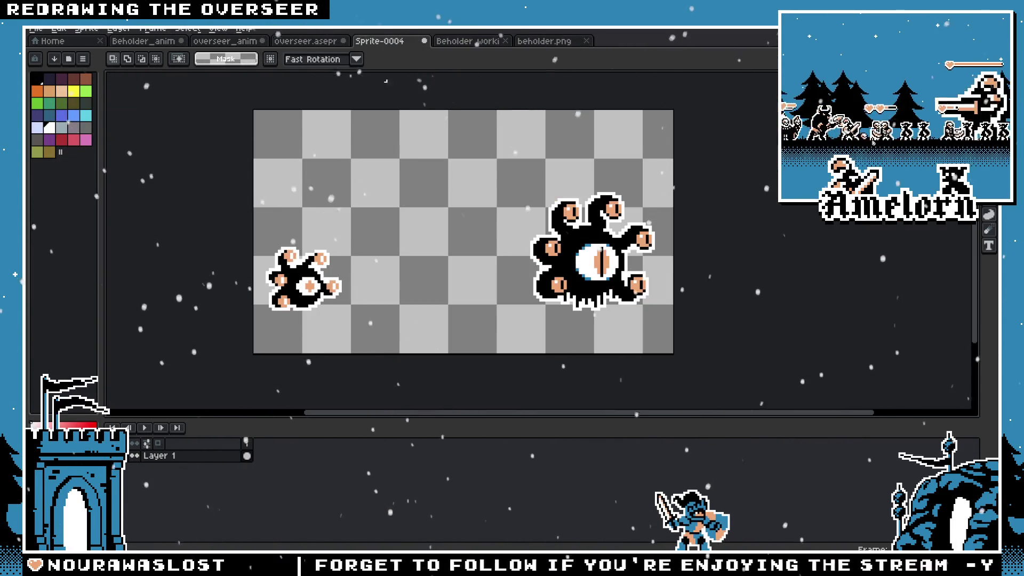
key(ctrl+v)
mouse_move(336, 160)
mouse_down()
mouse_move(418, 260)
mouse_move(329, 281)
mouse_move(442, 296)
mouse_up()
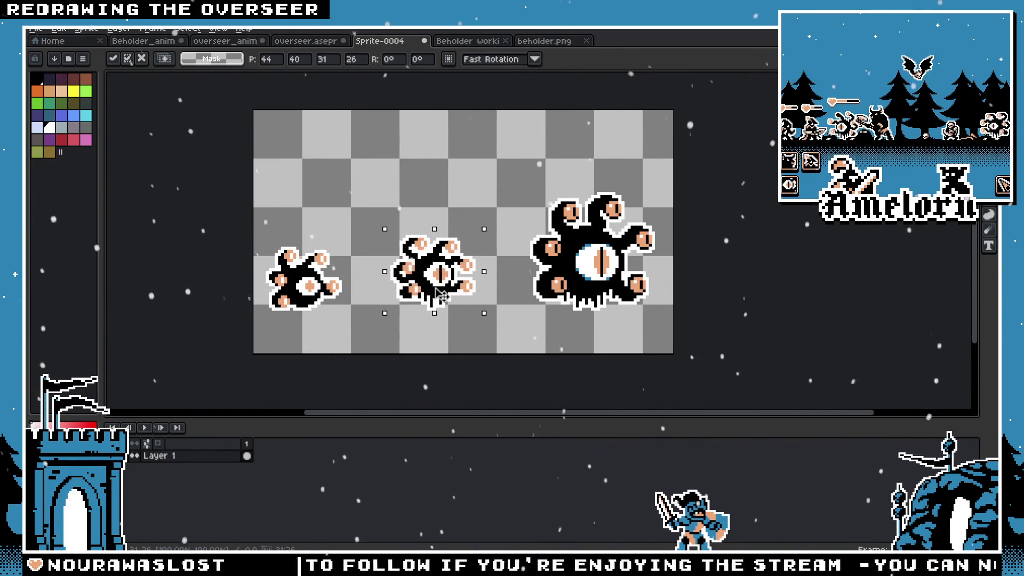
key(Escape)
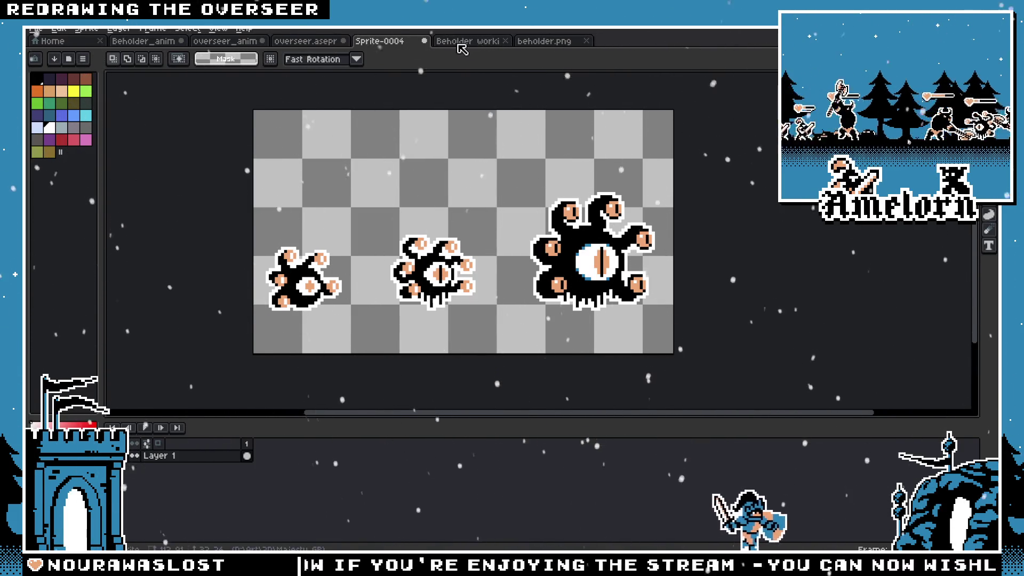
key(ctrl+Tab)
Marquee the one-eyed tentacle sprite on the overseer sheet and paste it above, between the middle and large beholders
click(304, 41)
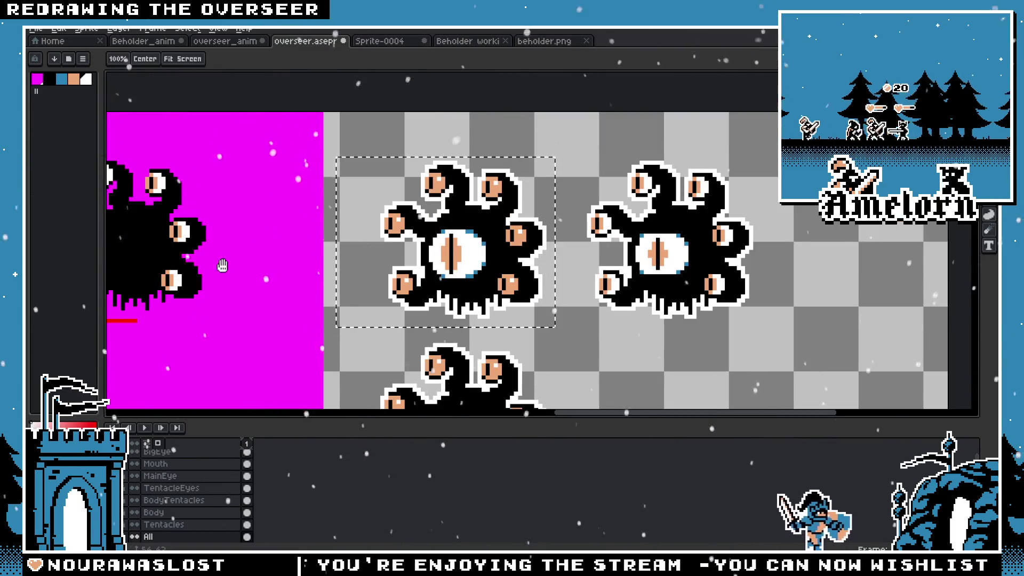
drag(561, 240, 444, 267)
key(m)
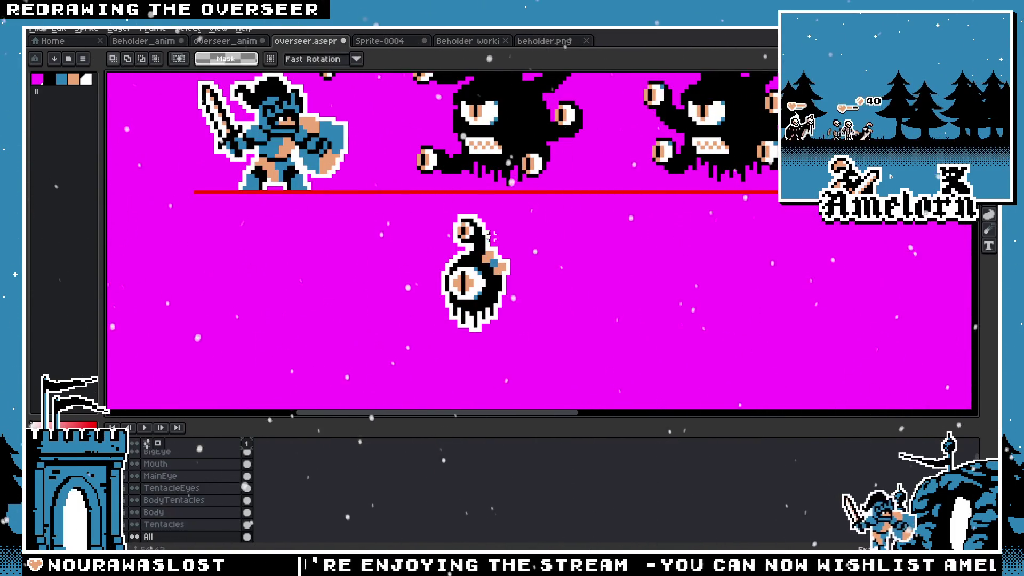
drag(418, 214, 534, 339)
key(ctrl+shift+Tab)
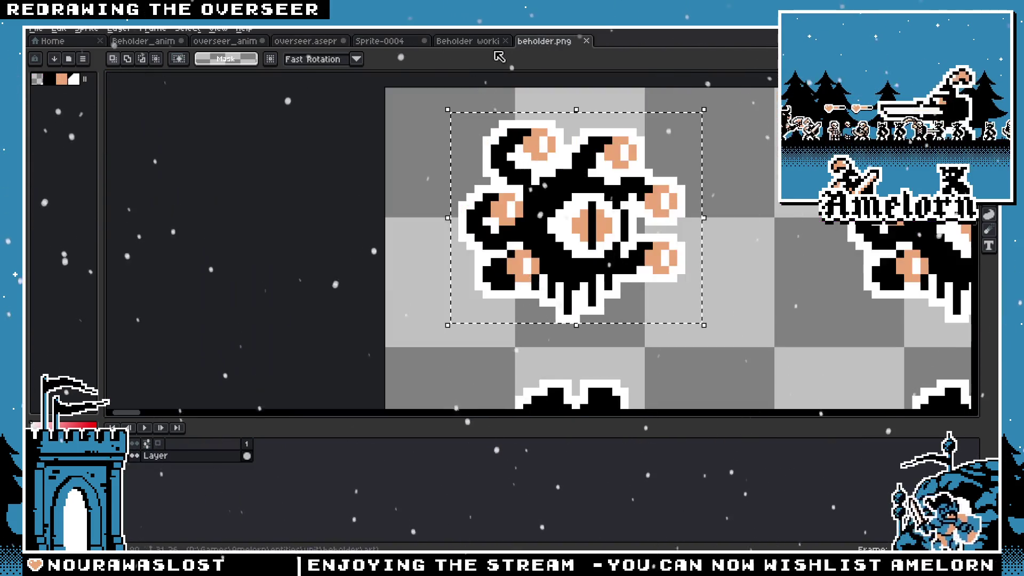
key(ctrl+shift+Tab)
key(ctrl+shift+Tab)
key(ctrl+v)
mouse_move(641, 316)
mouse_down()
mouse_move(513, 184)
mouse_move(525, 281)
mouse_move(524, 205)
mouse_up()
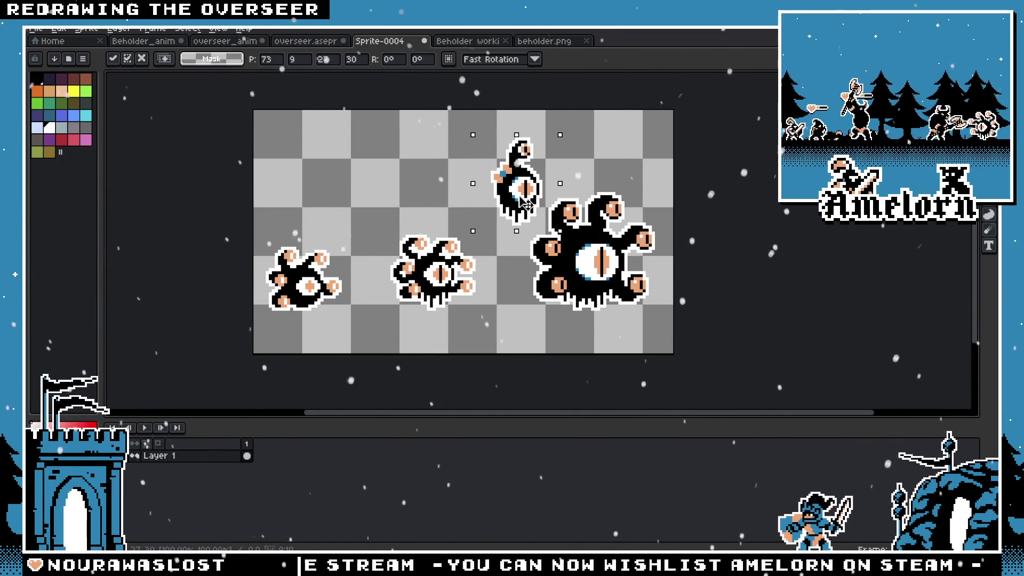
Select the small one-eyed beholder and drop a duplicate of it to its left
click(434, 191)
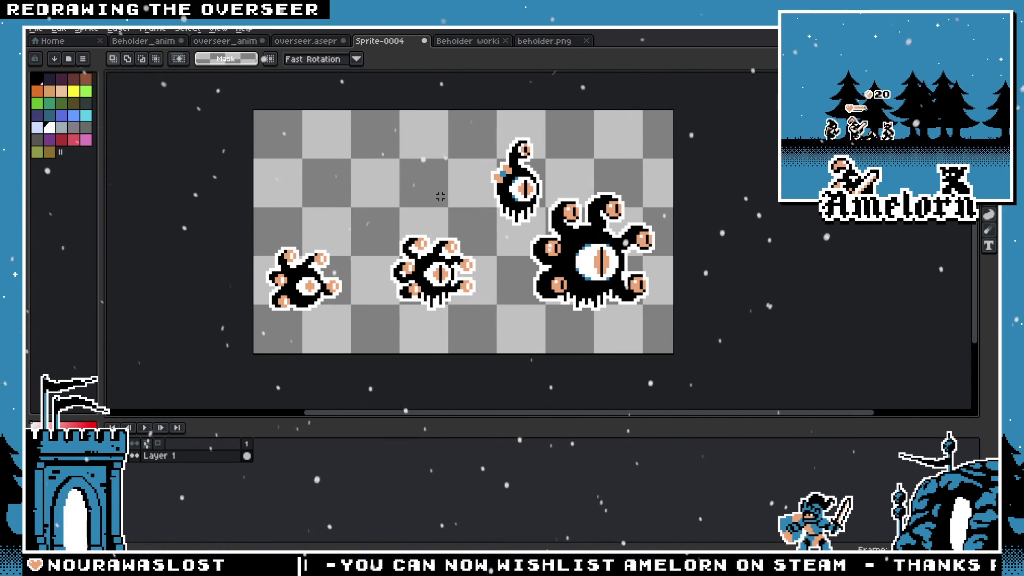
scroll(440, 194, up, 1)
scroll(560, 160, up, 1)
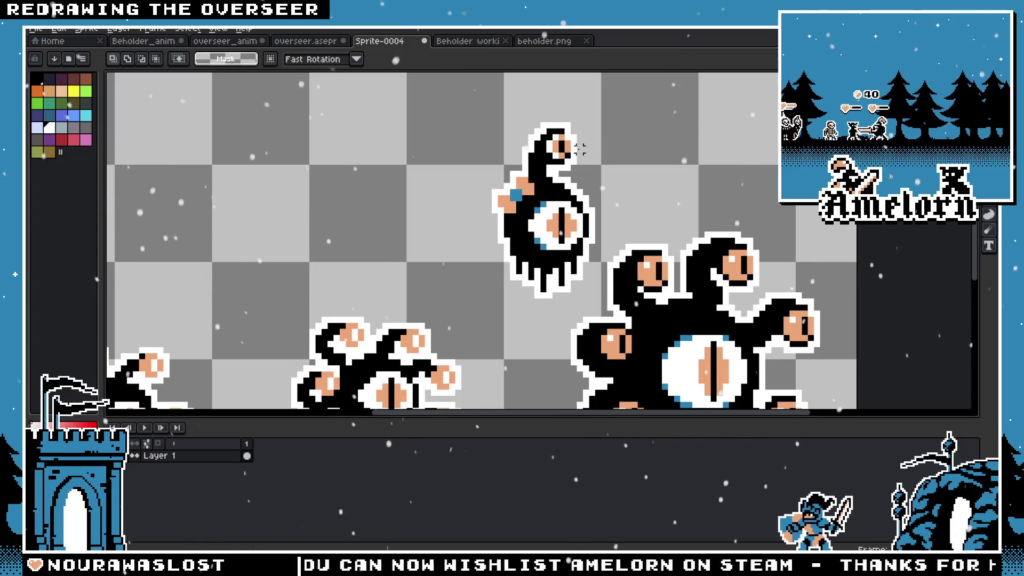
drag(471, 126, 605, 300)
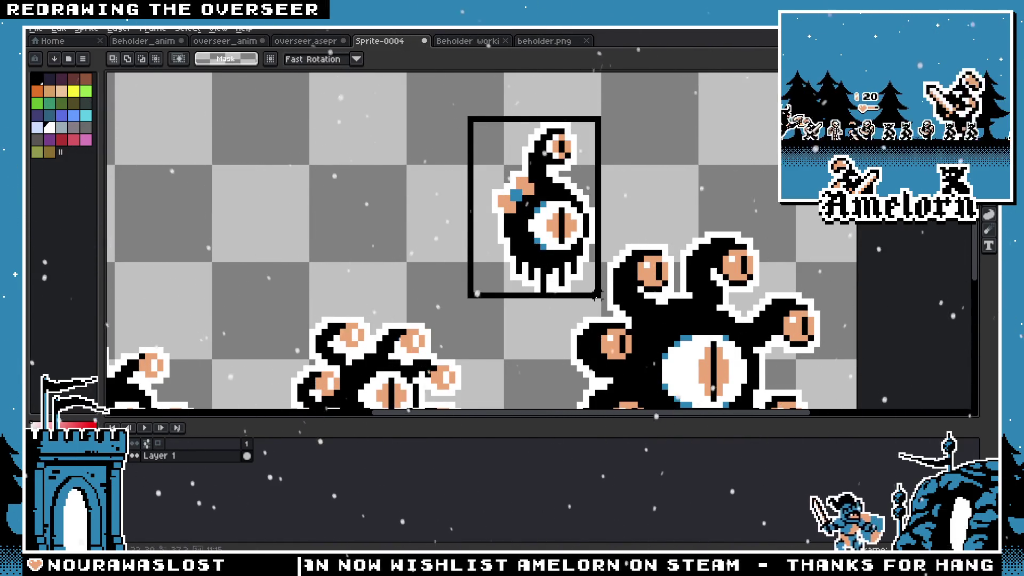
ctrl+drag(552, 227, 398, 226)
key(Escape)
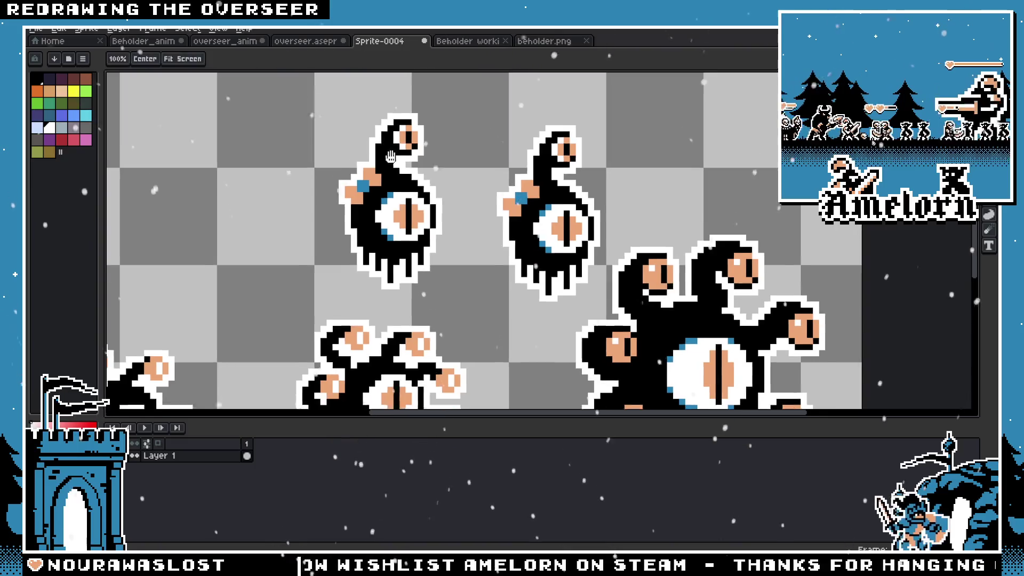
scroll(448, 224, up, 1)
Bucket the copy's white outline transparent, erase its blue arm and blacken the leftover skin pixel
key(g)
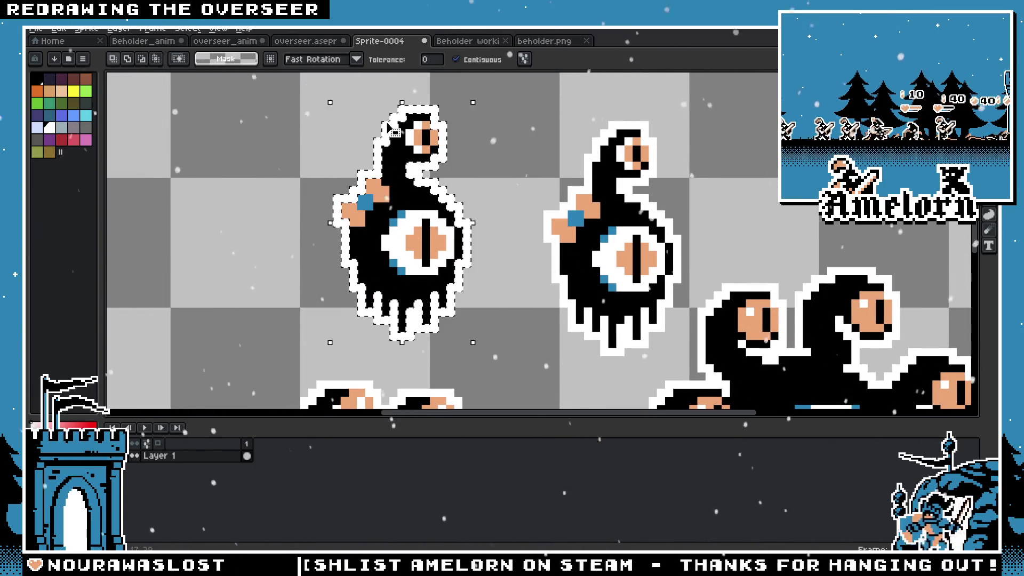
click(336, 215)
scroll(370, 212, up, 2)
key(b)
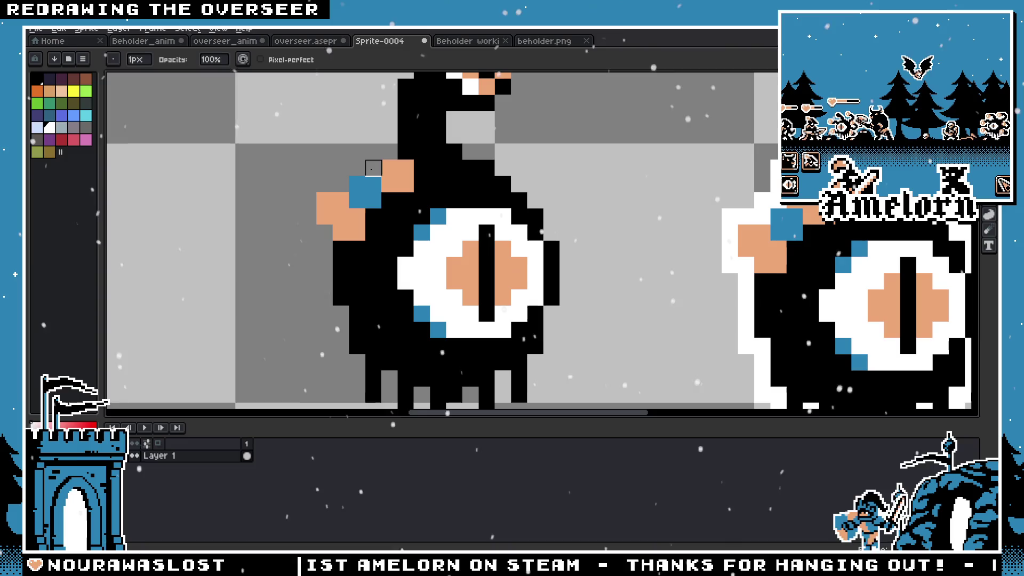
drag(389, 169, 358, 200)
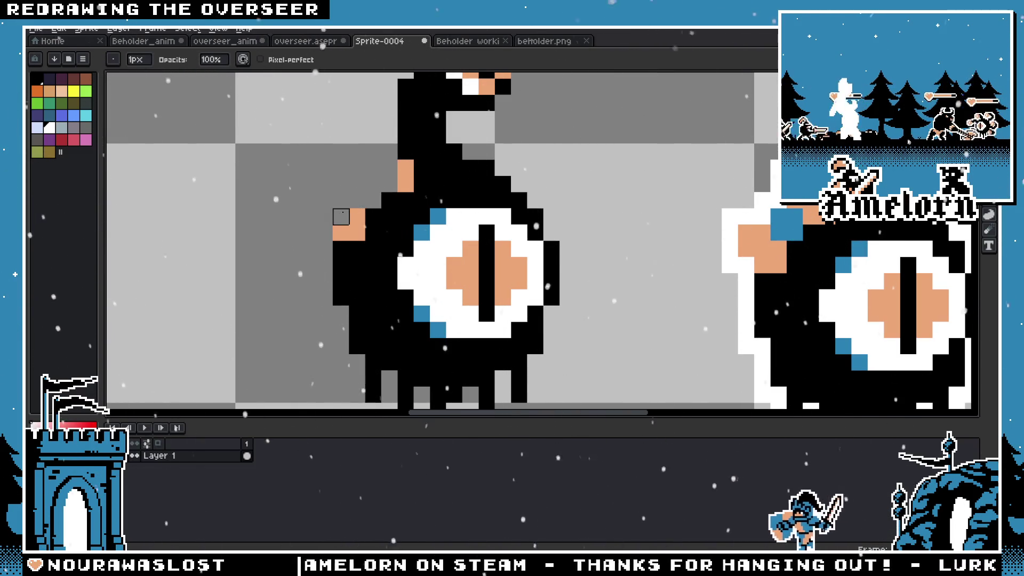
click(357, 233)
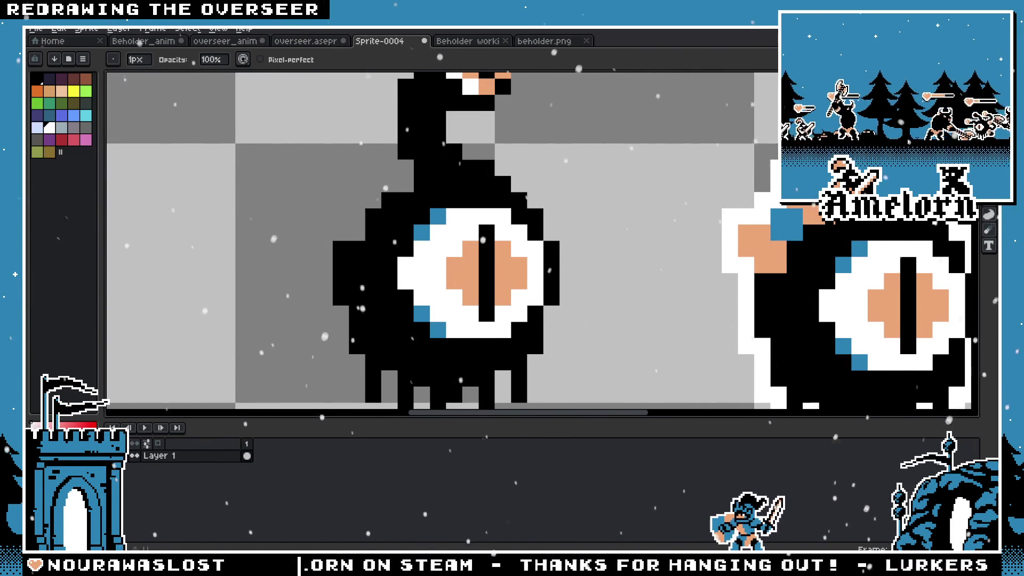
Sample the skin colour and recolour the copy's stalk eye with it
click(990, 229)
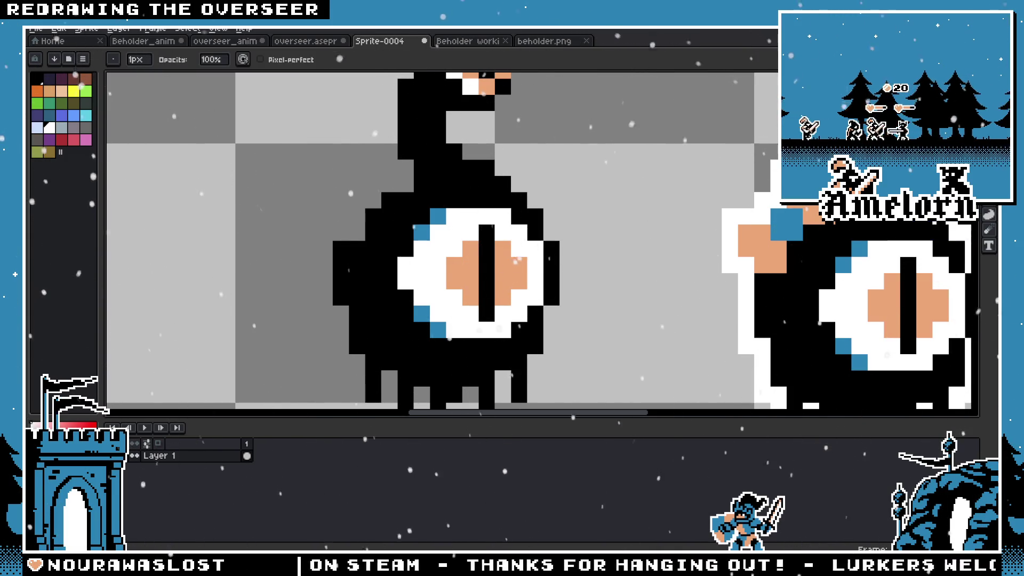
scroll(454, 346, up, 1)
key(alt)
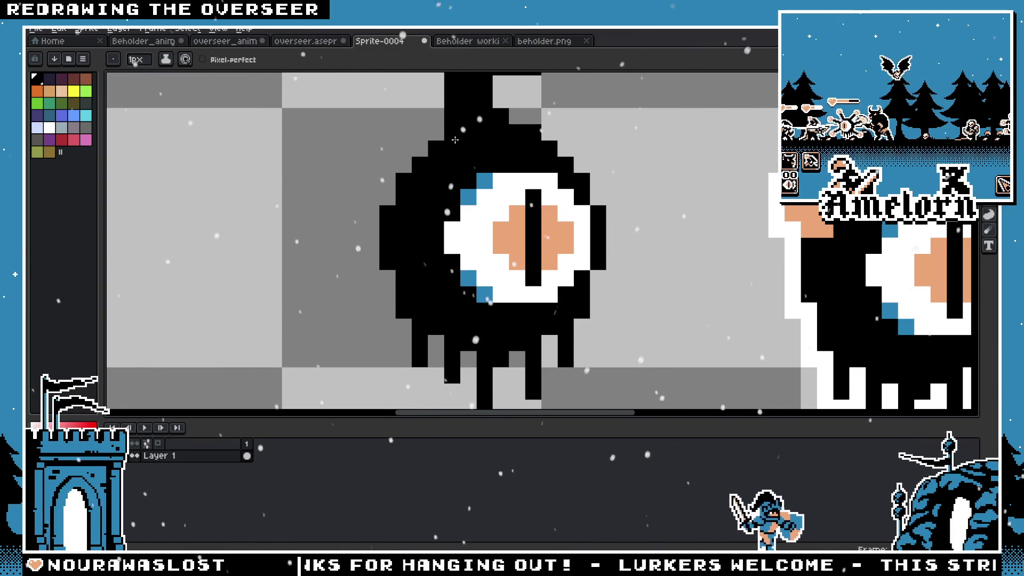
scroll(476, 210, down, 3)
scroll(477, 210, down, 1)
scroll(477, 209, up, 2)
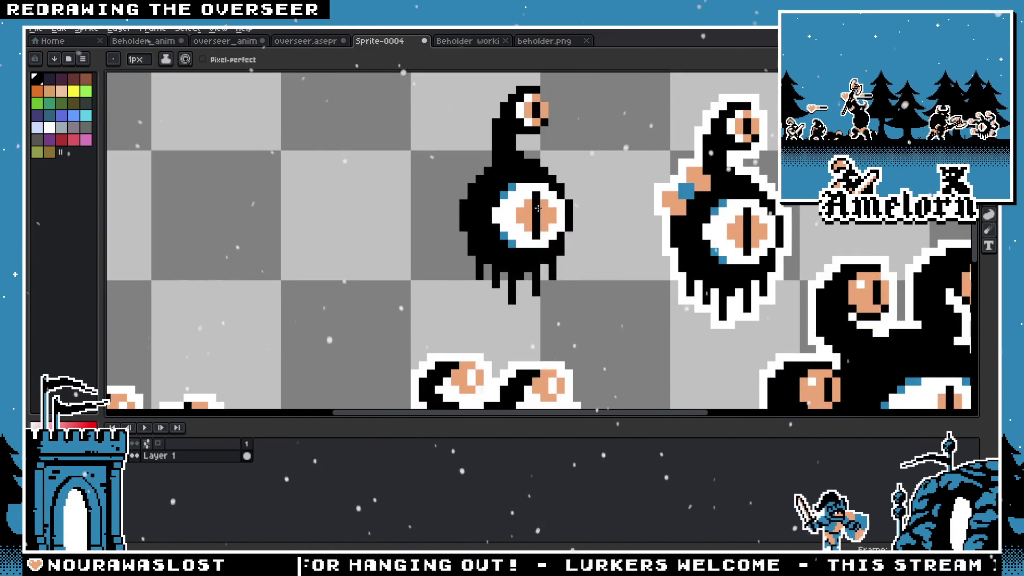
scroll(477, 210, up, 1)
scroll(724, 216, up, 1)
scroll(549, 130, up, 1)
scroll(480, 160, up, 2)
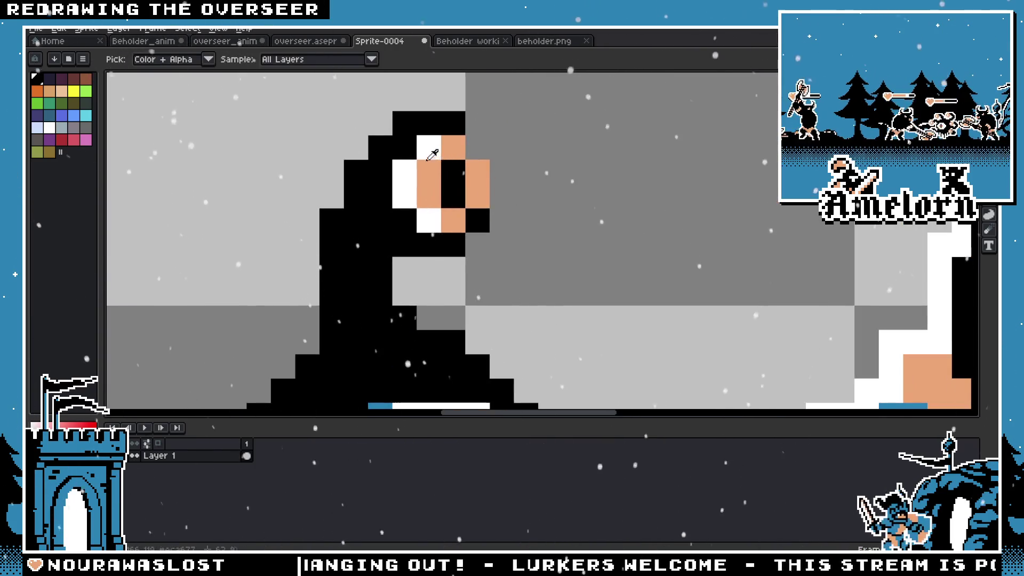
drag(428, 216, 408, 177)
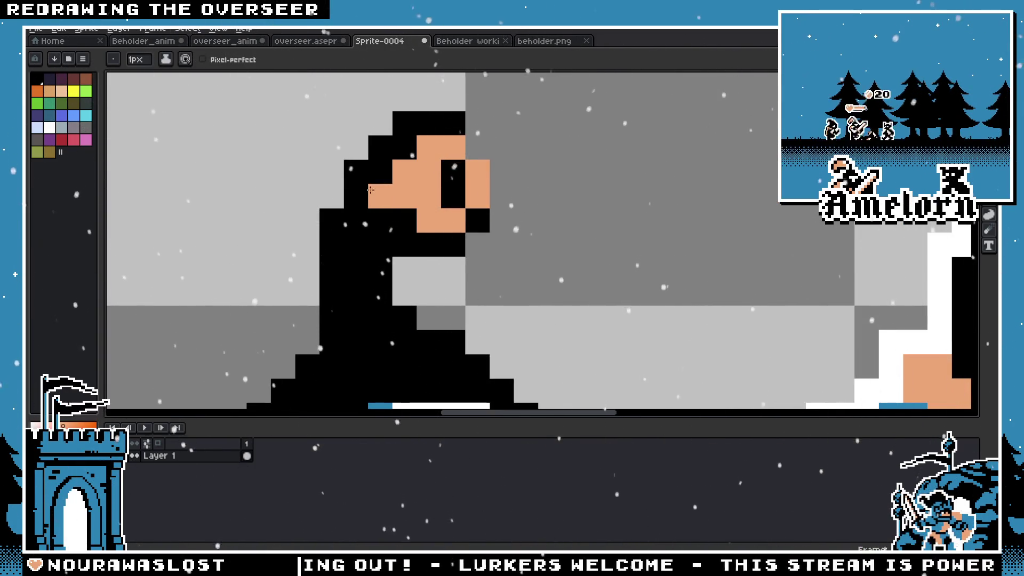
scroll(384, 193, down, 4)
scroll(426, 271, up, 3)
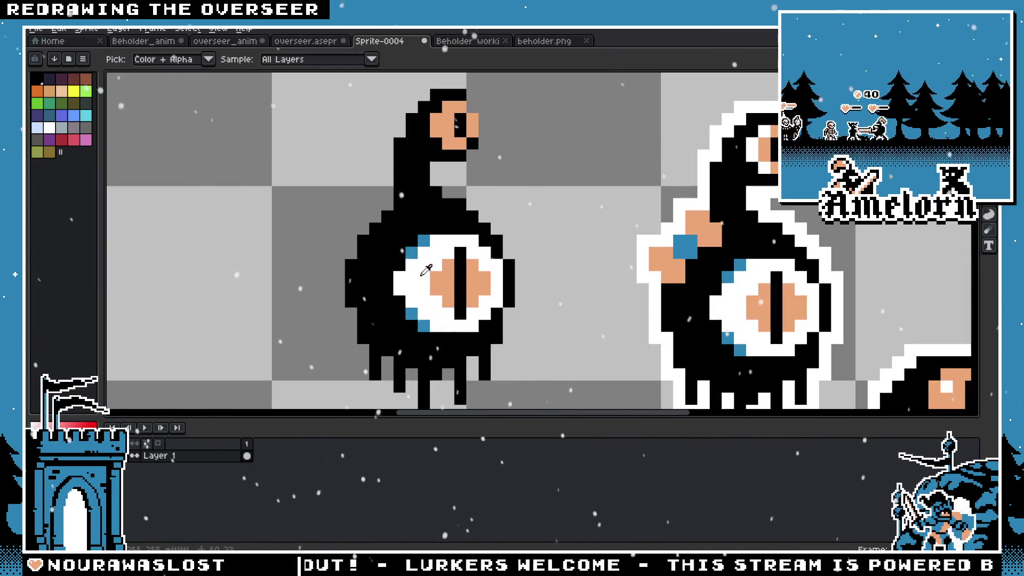
scroll(445, 112, down, 3)
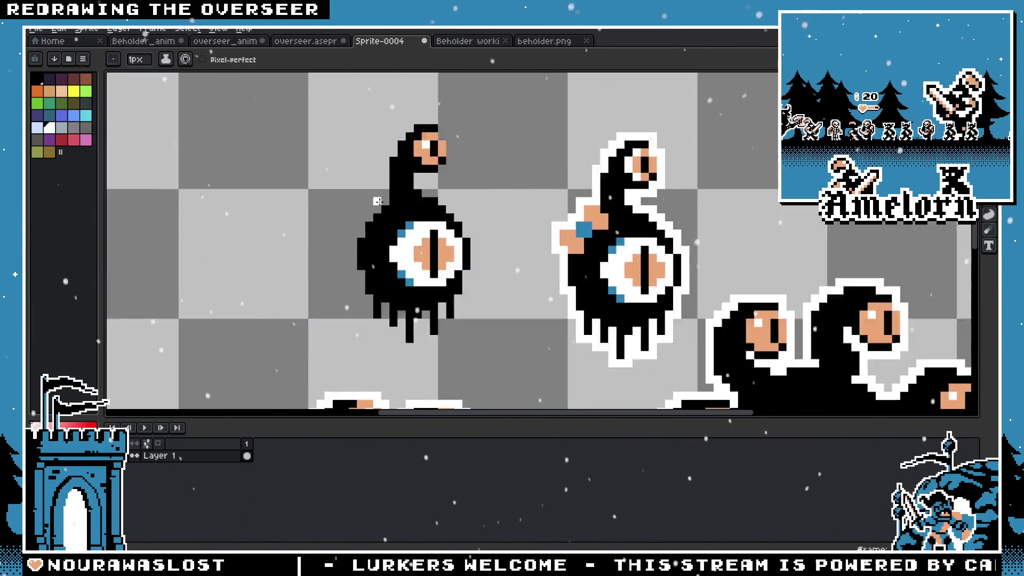
scroll(445, 200, down, 3)
scroll(416, 240, up, 1)
scroll(416, 264, up, 1)
scroll(480, 304, up, 2)
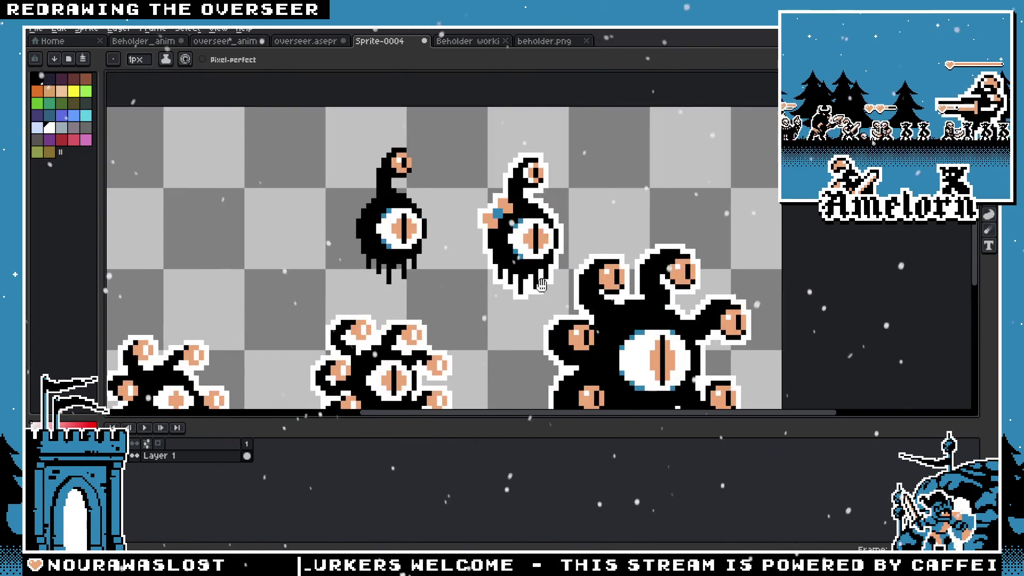
scroll(469, 218, up, 2)
scroll(439, 193, down, 1)
scroll(439, 193, down, 2)
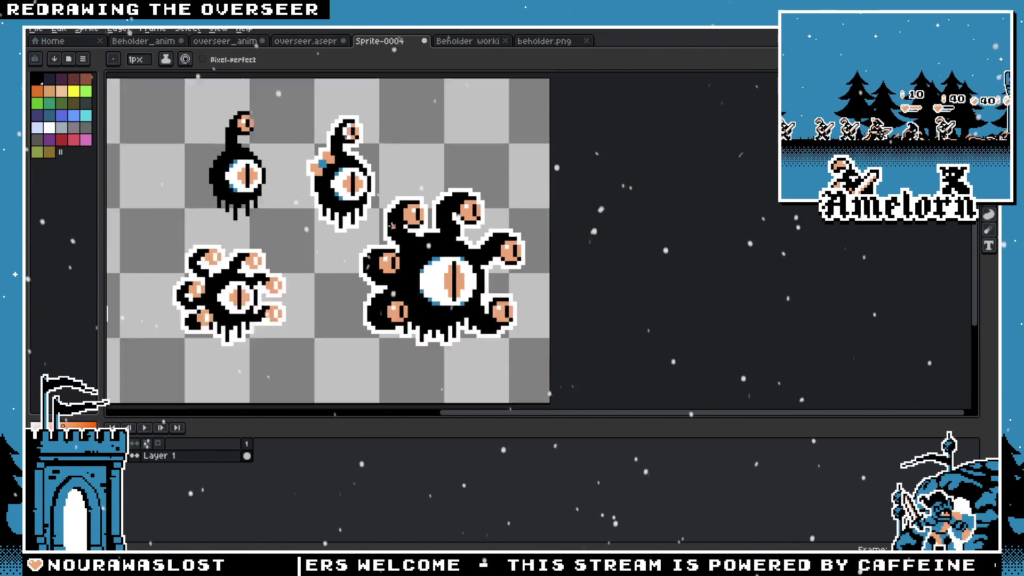
scroll(439, 193, down, 2)
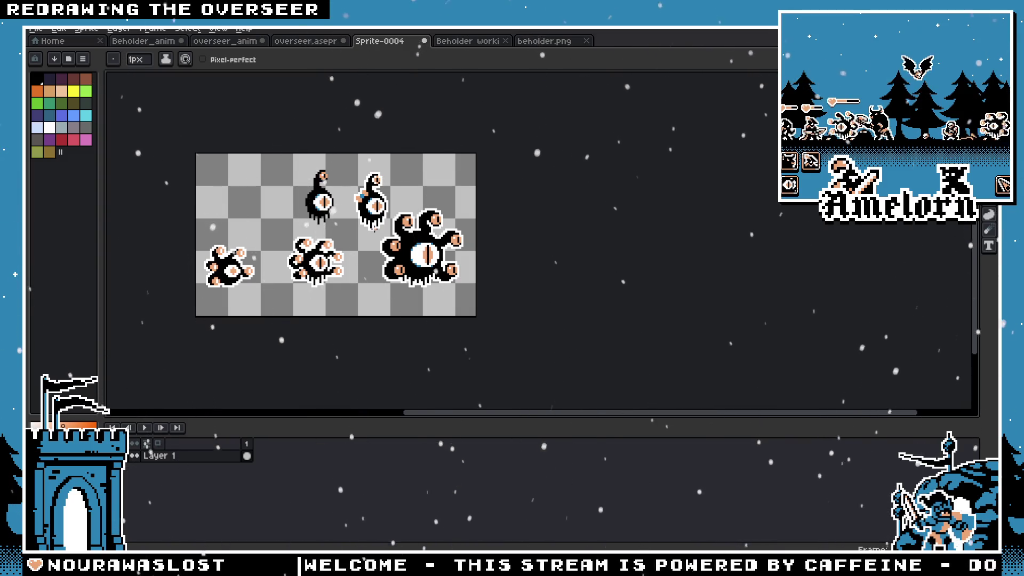
scroll(416, 221, up, 2)
scroll(415, 221, up, 1)
scroll(460, 217, up, 3)
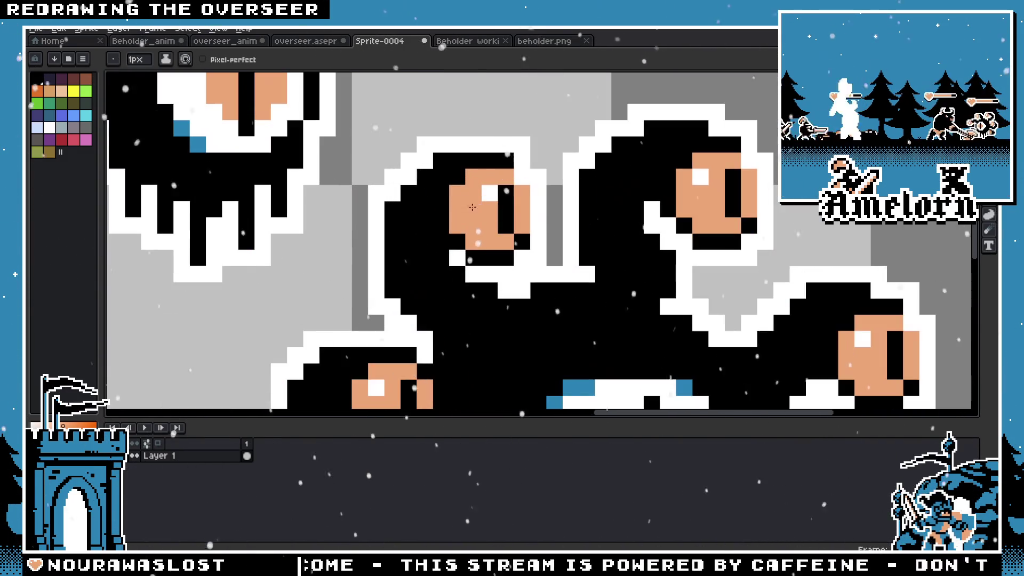
scroll(494, 217, down, 3)
scroll(494, 216, down, 3)
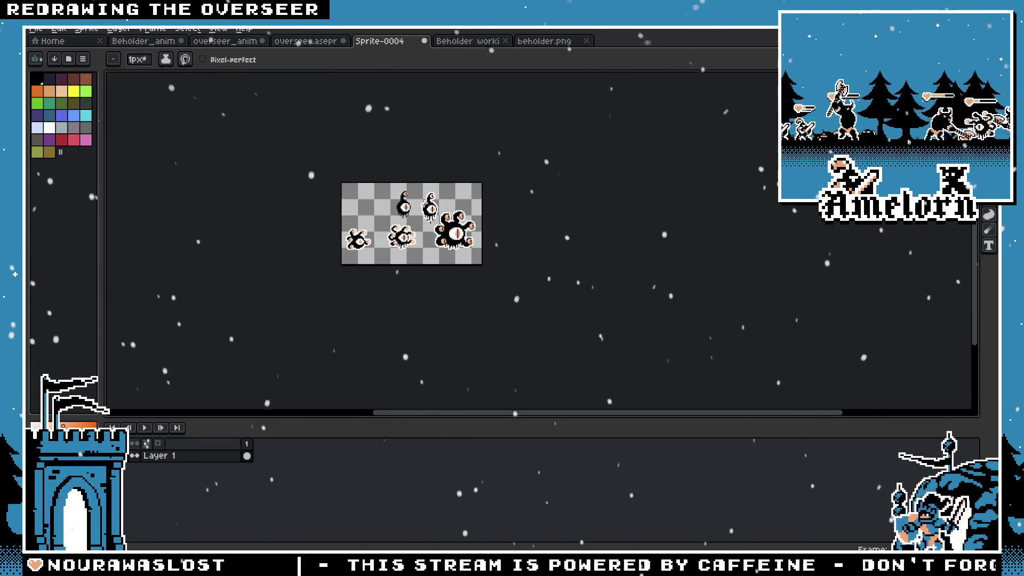
scroll(420, 218, up, 1)
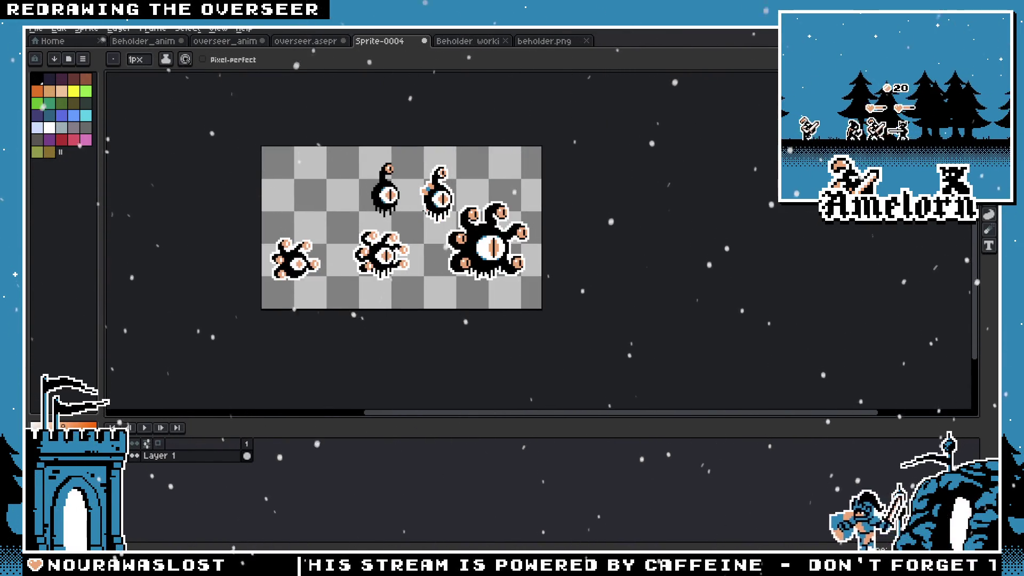
scroll(409, 210, up, 1)
drag(381, 198, 433, 230)
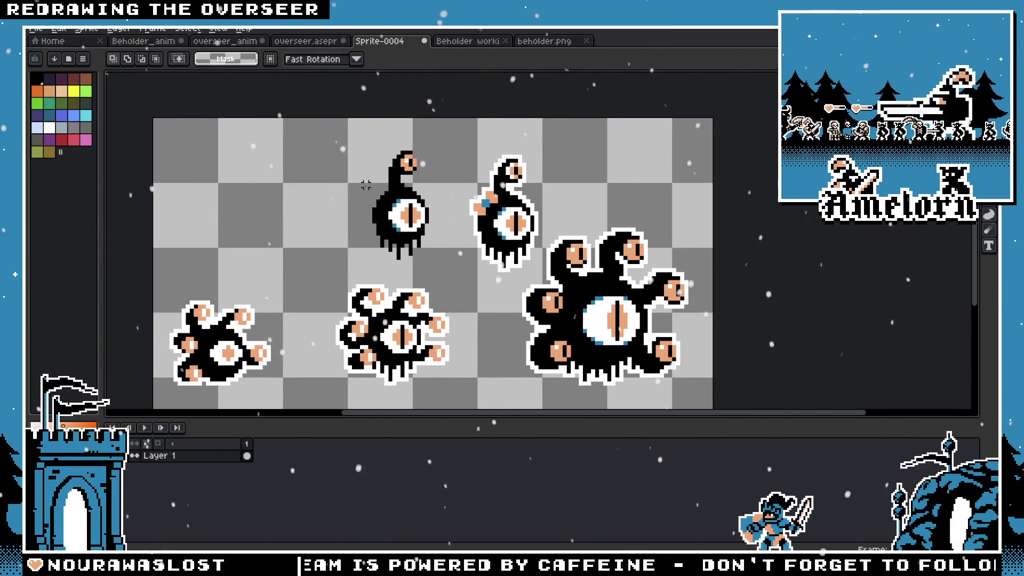
scroll(460, 226, up, 2)
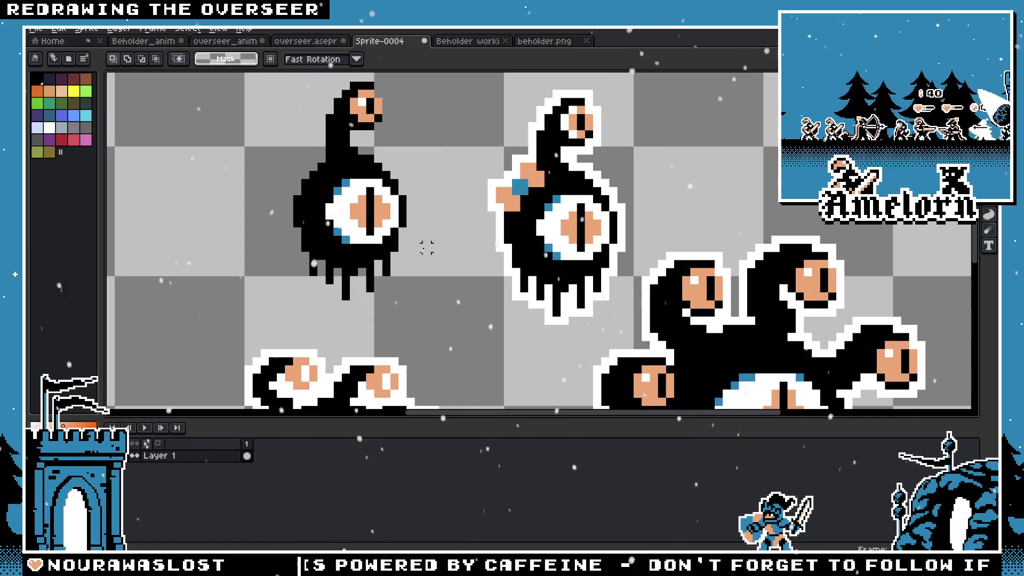
scroll(426, 248, up, 3)
key(alt)
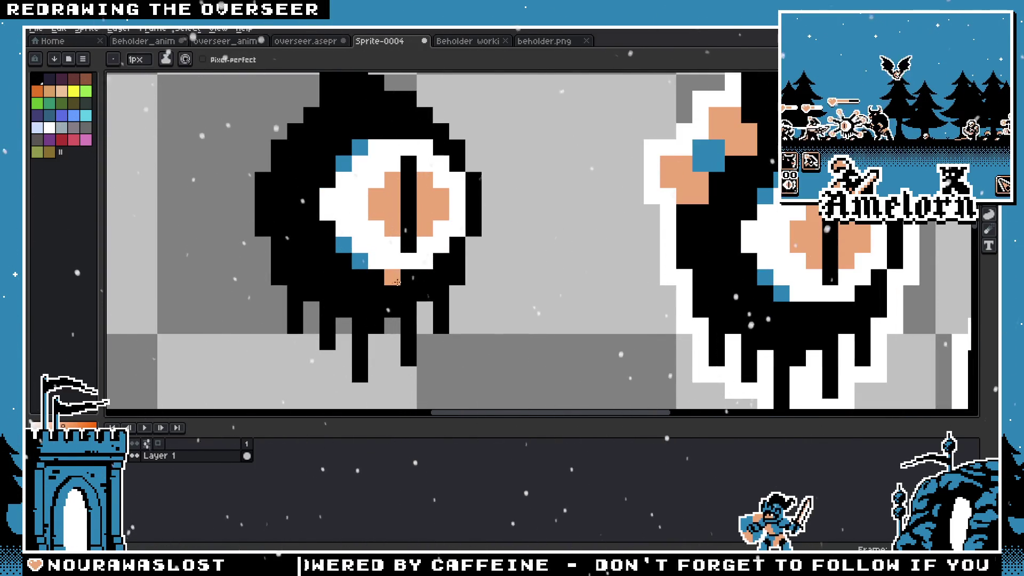
scroll(403, 291, down, 5)
scroll(441, 260, up, 4)
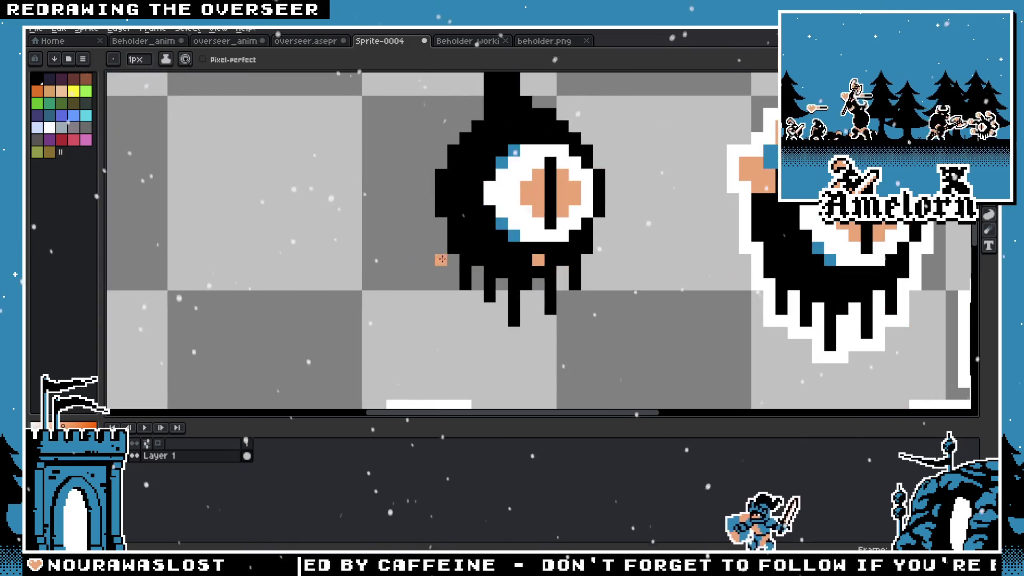
scroll(527, 262, down, 4)
scroll(416, 265, down, 1)
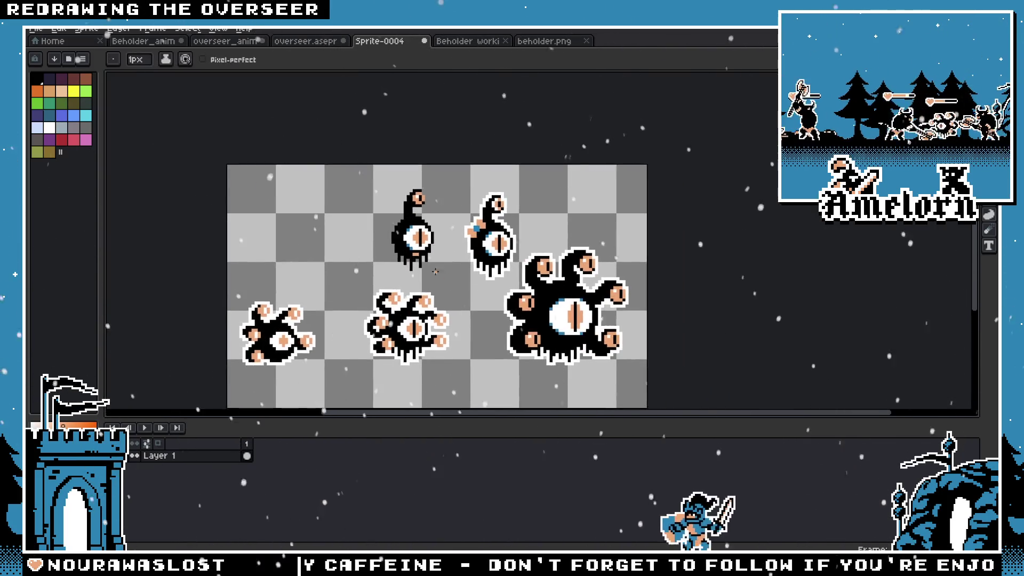
scroll(407, 250, up, 4)
scroll(407, 250, up, 4)
key(b)
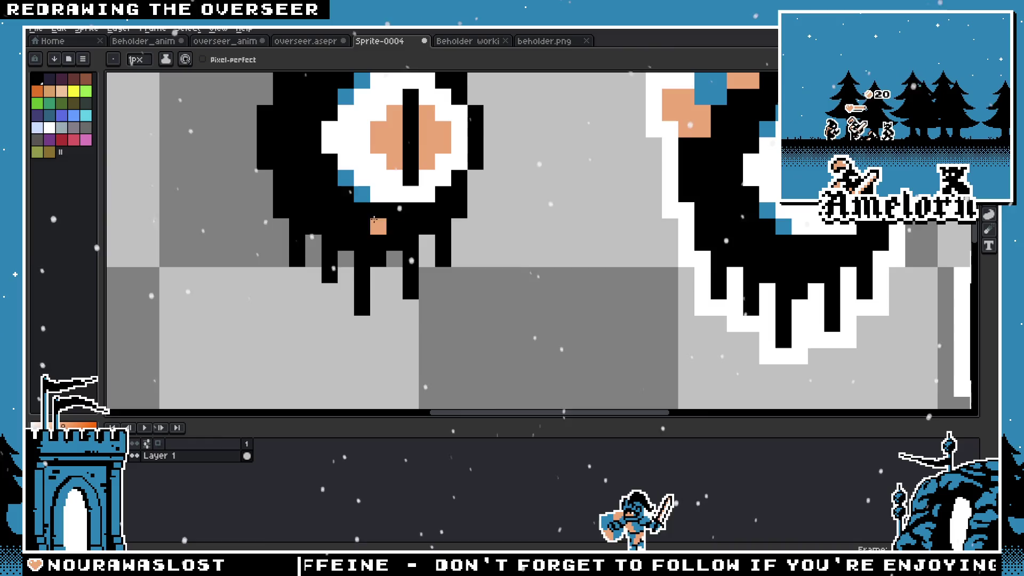
scroll(362, 224, down, 4)
scroll(400, 241, down, 2)
scroll(407, 247, up, 1)
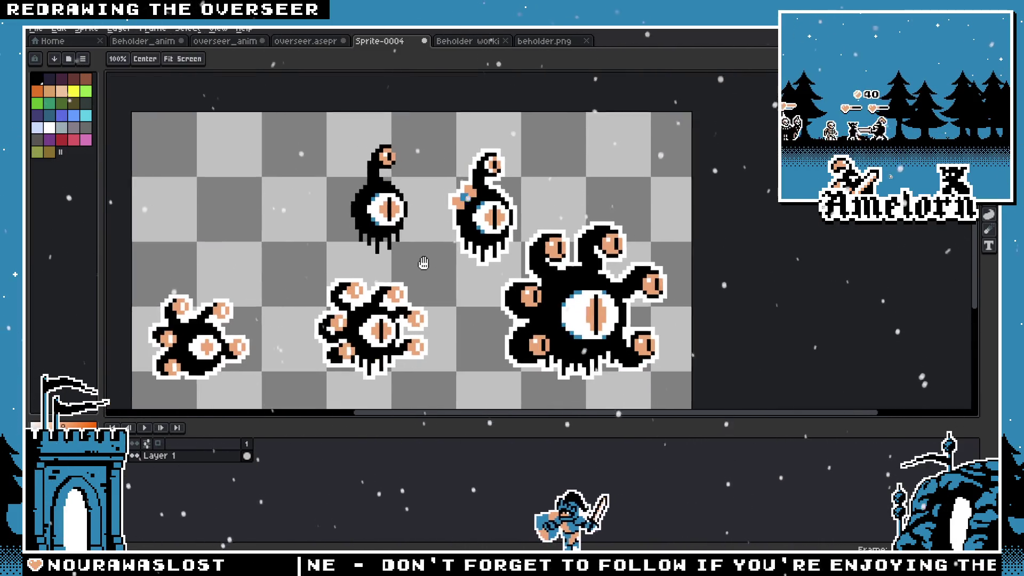
scroll(406, 247, up, 1)
scroll(406, 246, up, 1)
scroll(406, 247, up, 1)
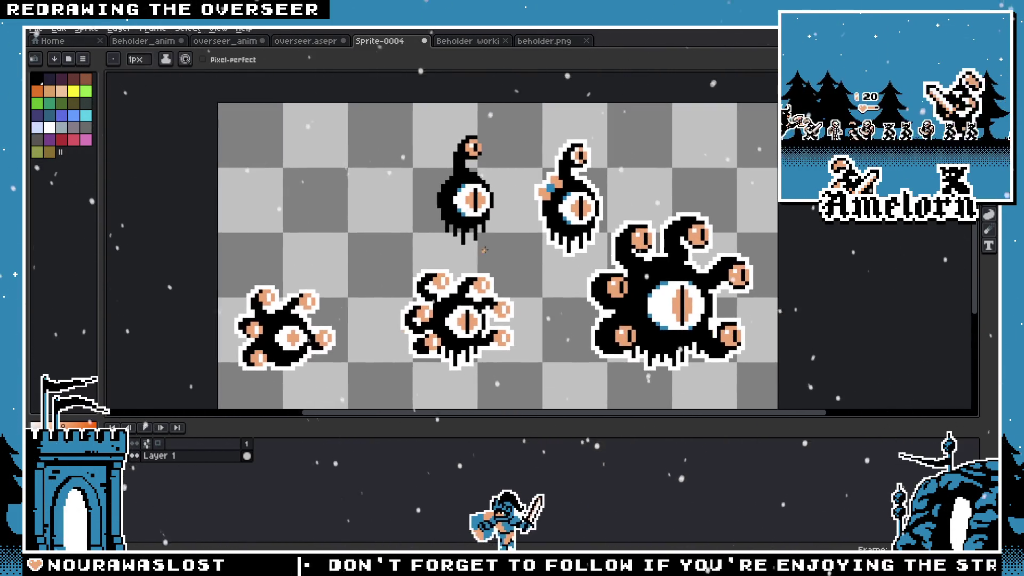
key(m)
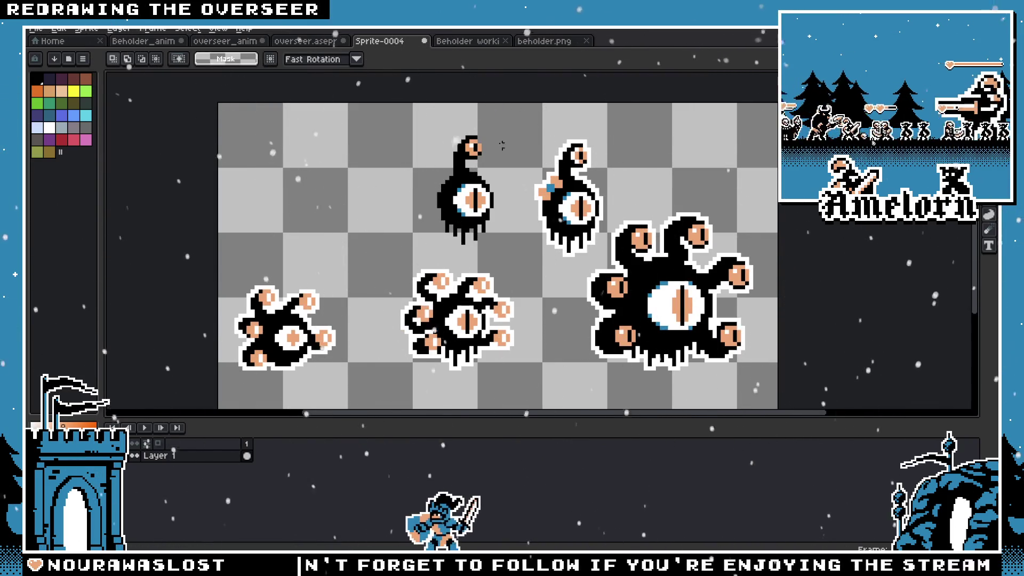
key(alt)
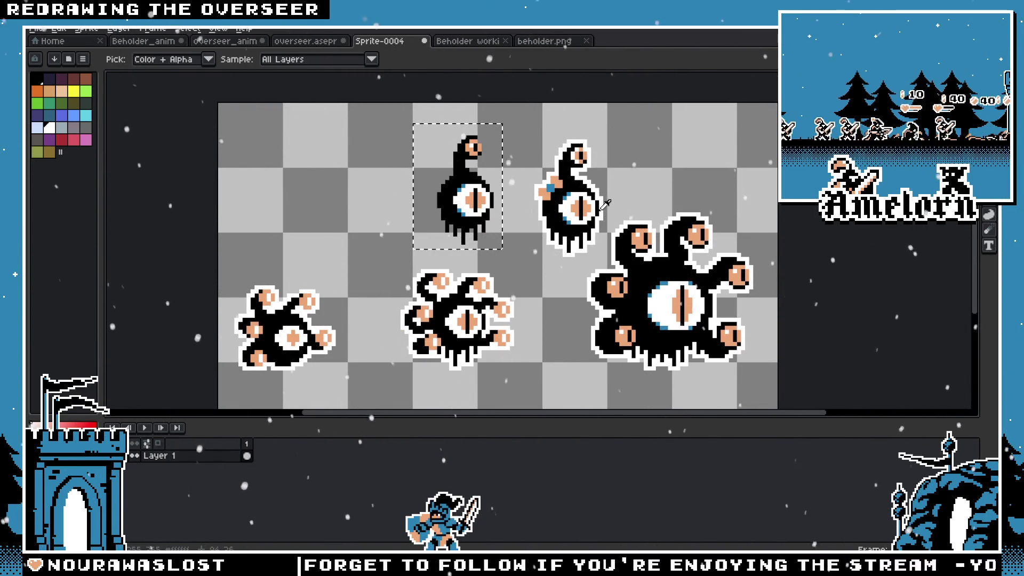
Apply a white Outline FX to the upper-left one-eyed beholder
key(shift+o)
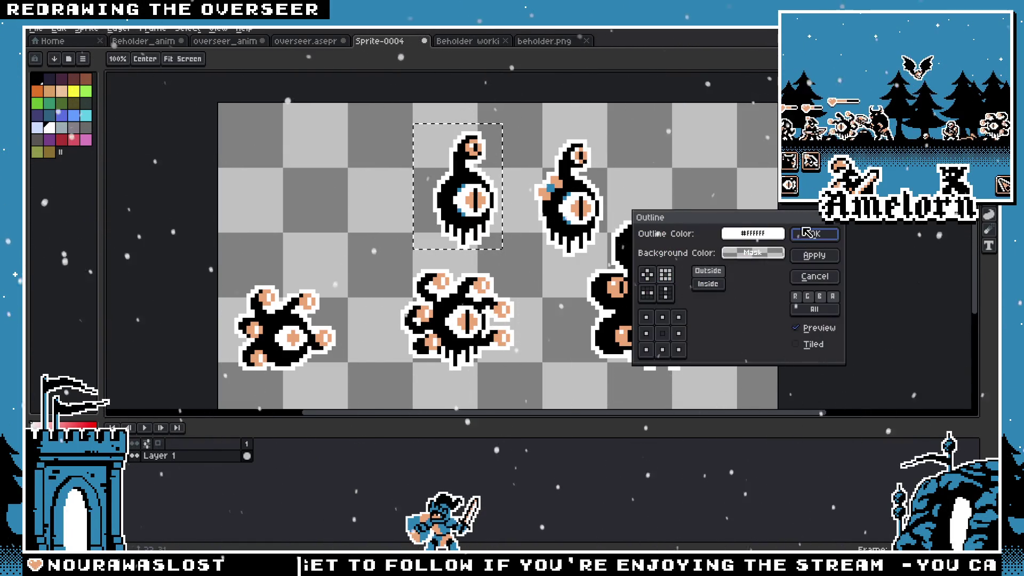
click(810, 233)
key(Escape)
scroll(471, 258, up, 3)
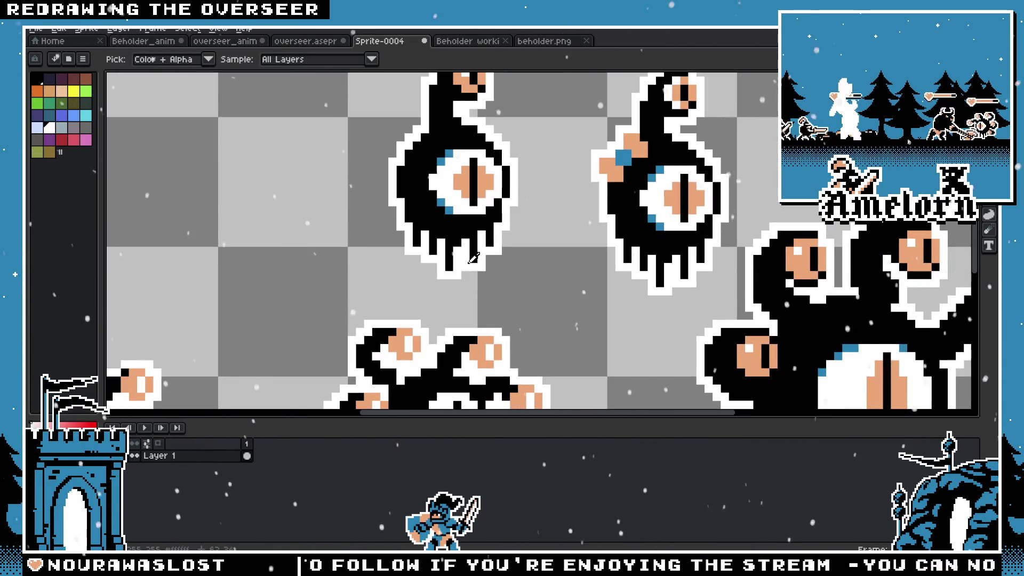
Pencil white pixels onto the large beholder's jaw outline and below its drips
key(b)
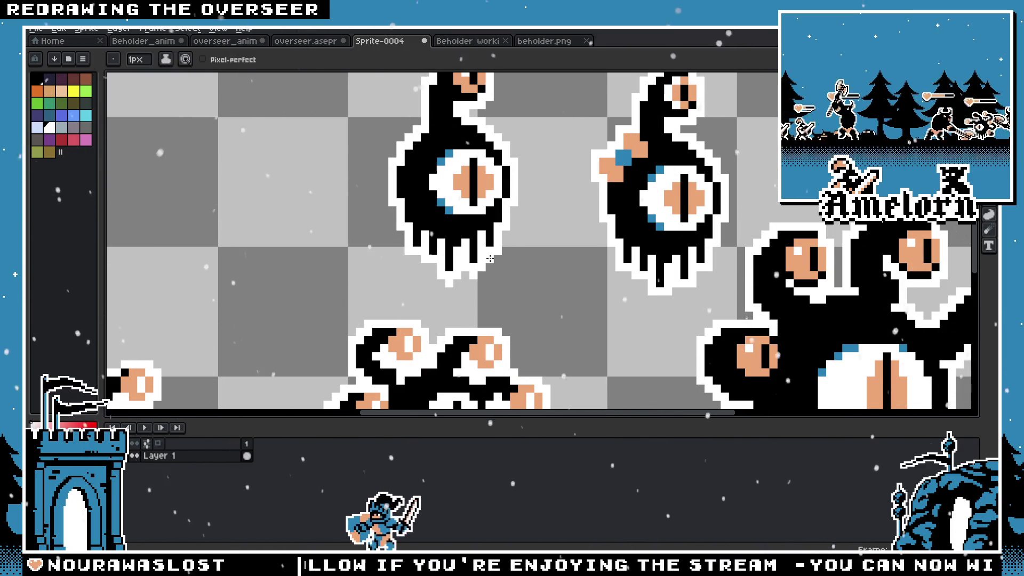
scroll(425, 255, down, 4)
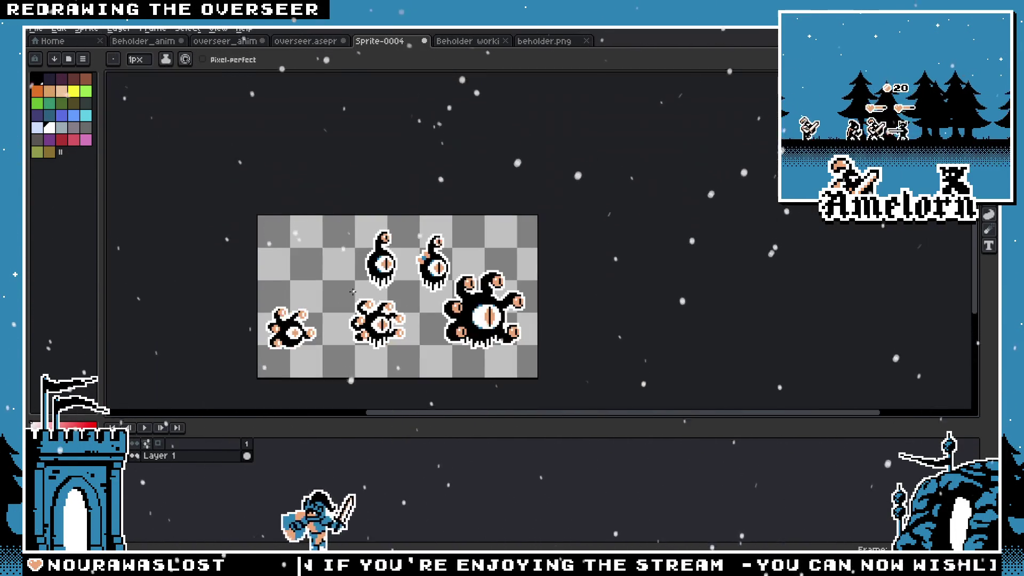
scroll(481, 300, up, 3)
scroll(480, 301, up, 2)
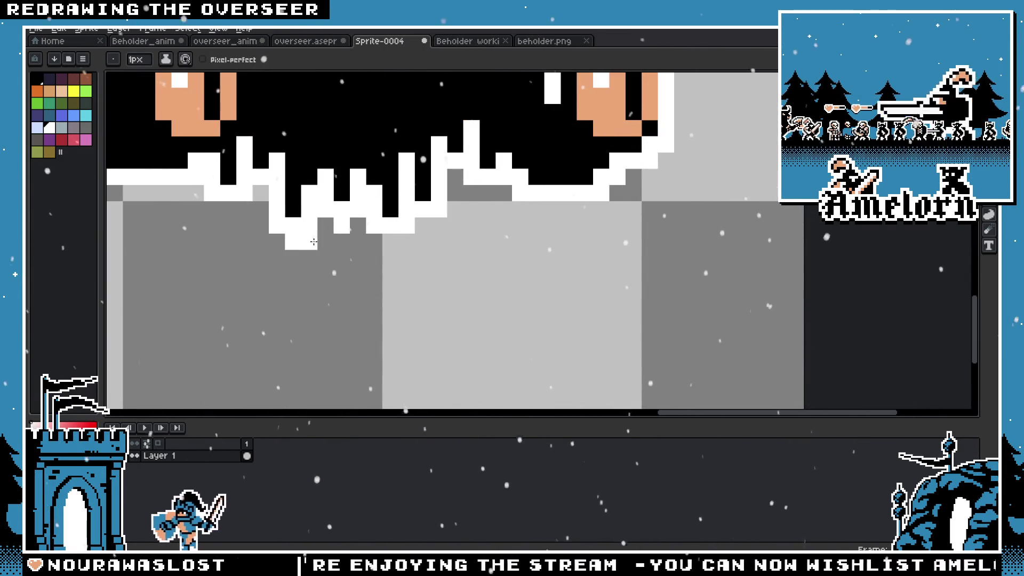
click(423, 226)
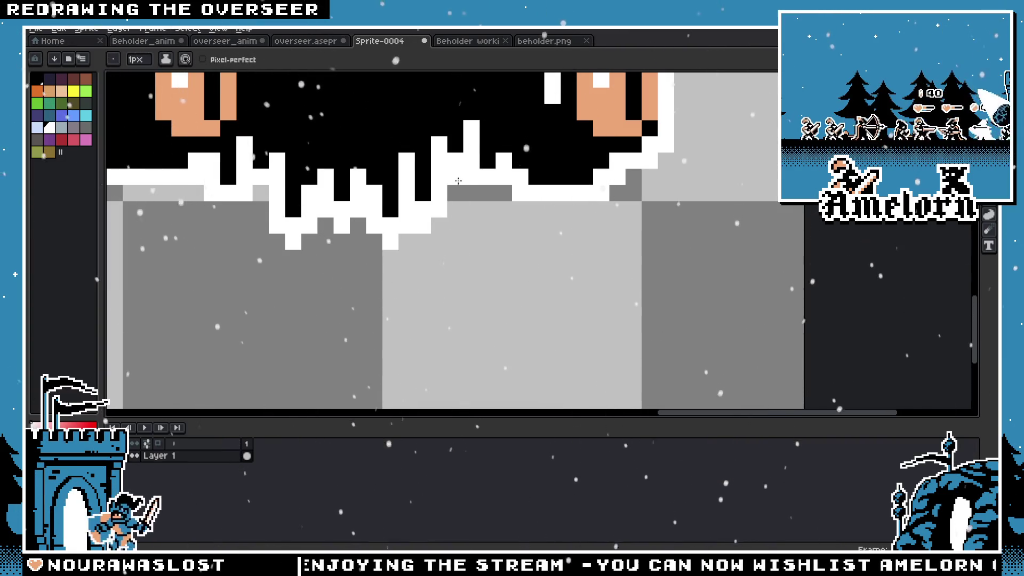
click(263, 202)
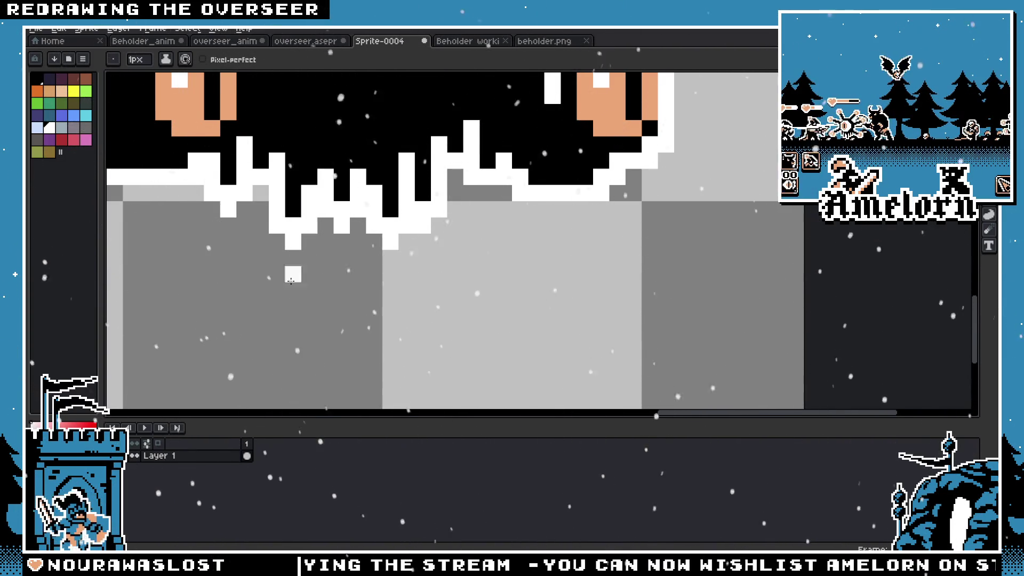
scroll(360, 240, down, 5)
scroll(427, 297, down, 2)
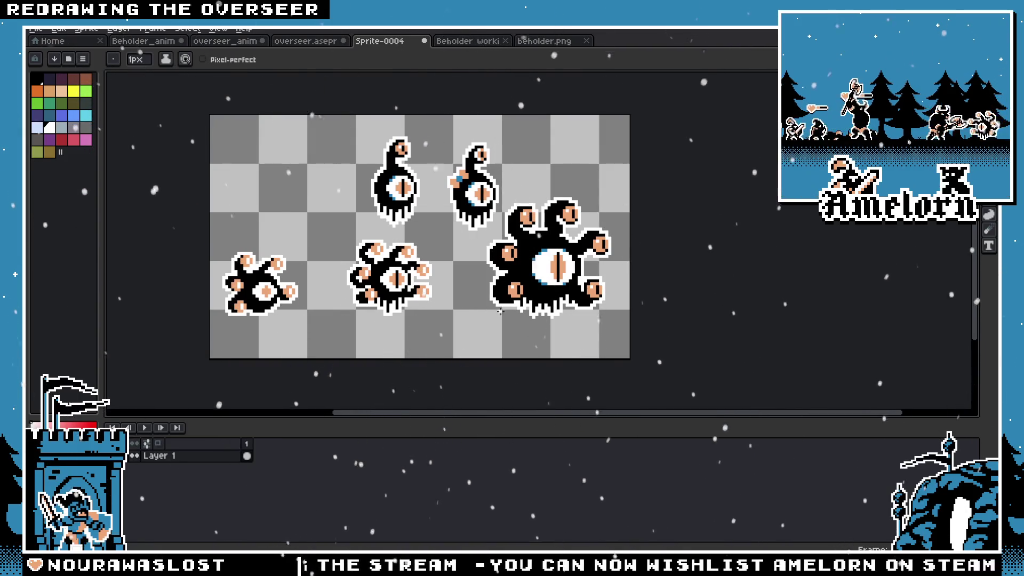
scroll(485, 311, up, 2)
scroll(492, 304, up, 1)
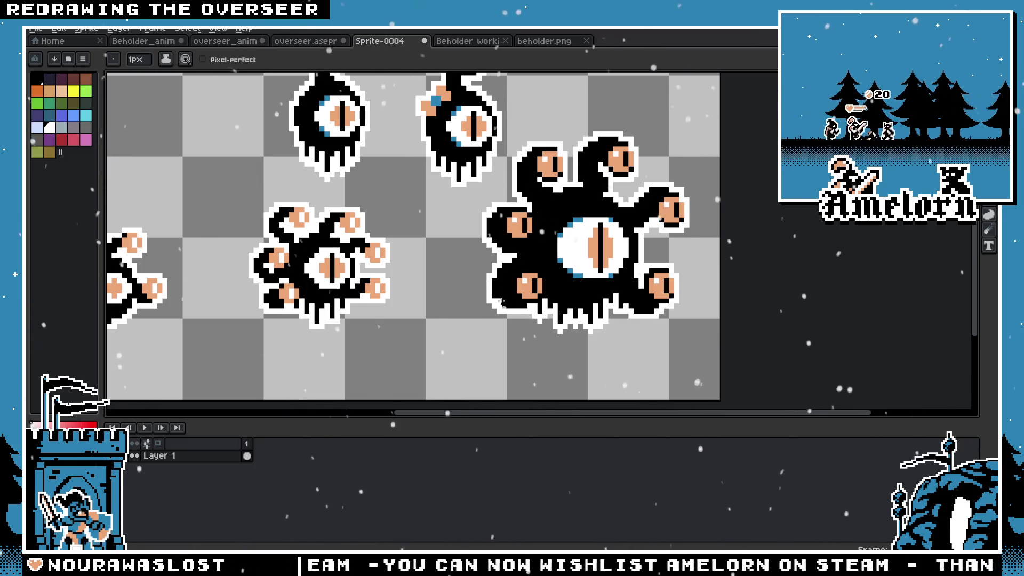
scroll(500, 299, down, 1)
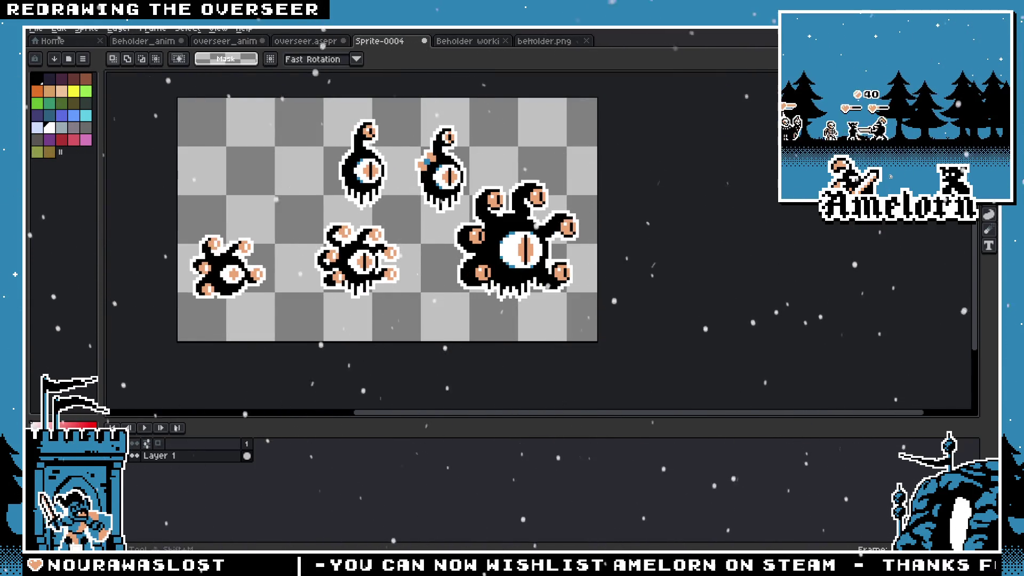
scroll(377, 180, up, 1)
scroll(481, 176, up, 1)
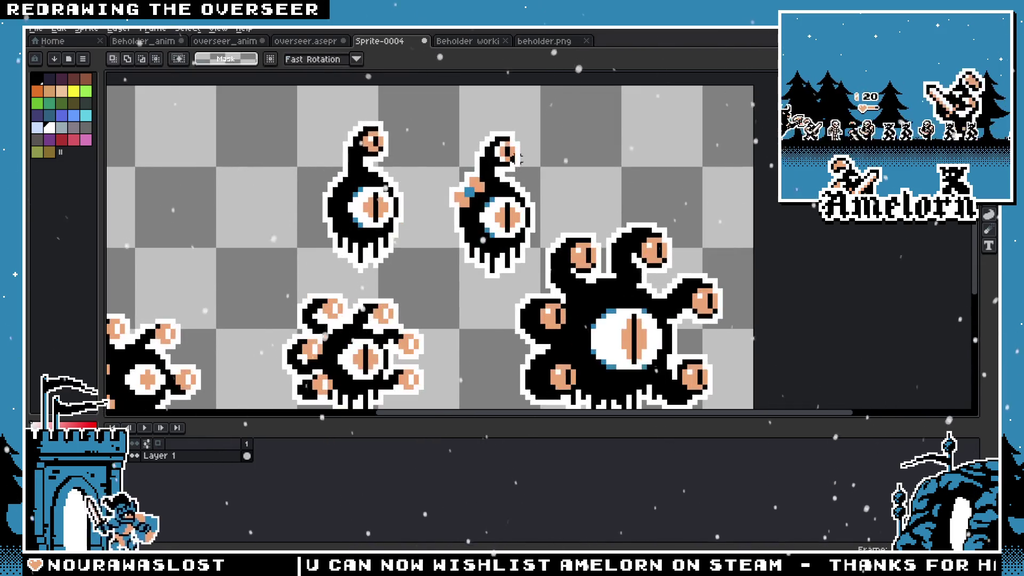
Select both small one-eyed beholders and move them to the left
drag(278, 100, 545, 280)
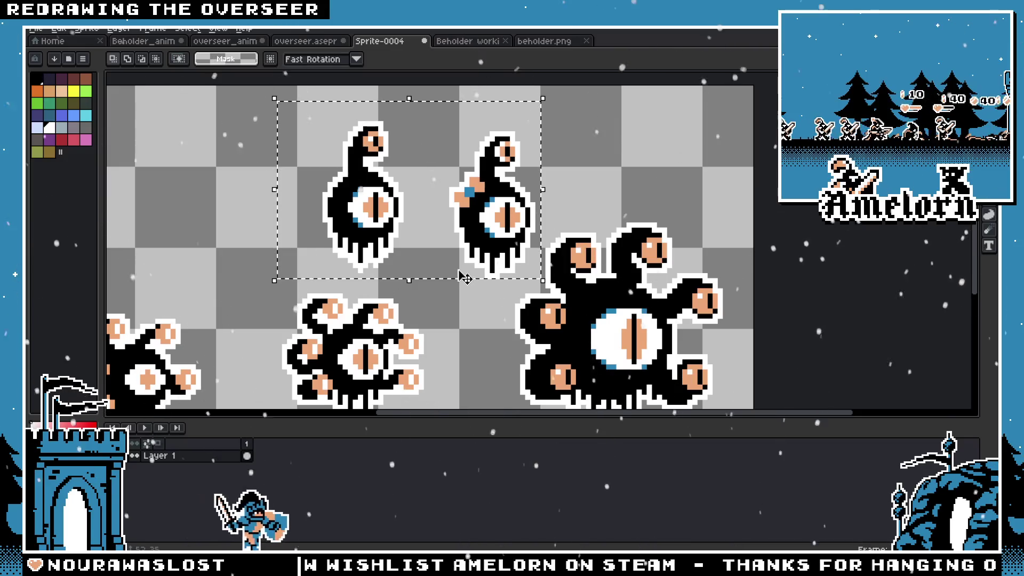
drag(489, 236, 309, 204)
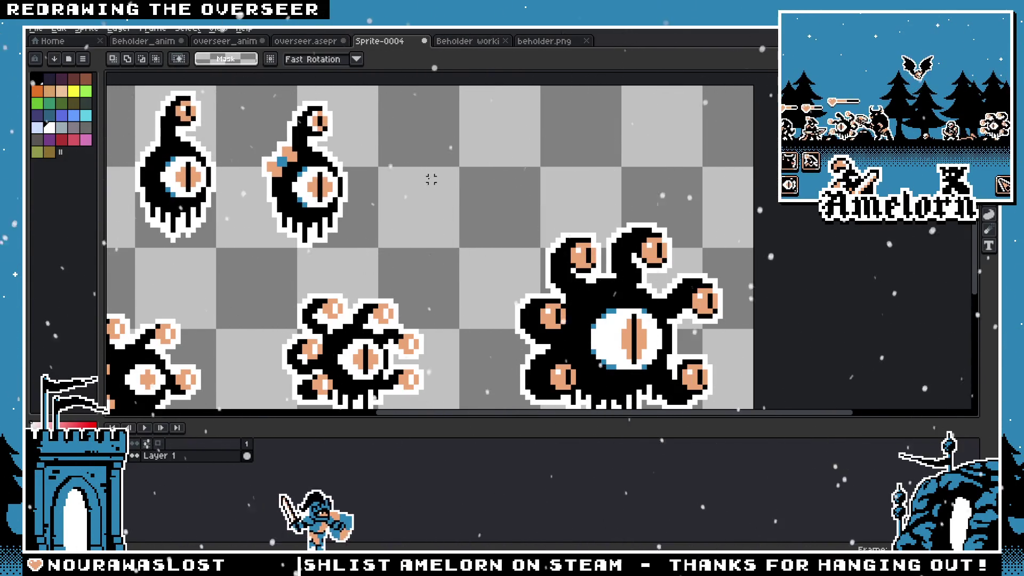
drag(271, 96, 390, 191)
Move the second one-eyed beholder closer to the first and drop it in place
drag(317, 188, 353, 240)
mouse_move(316, 188)
mouse_down()
mouse_move(190, 206)
mouse_move(288, 207)
mouse_up()
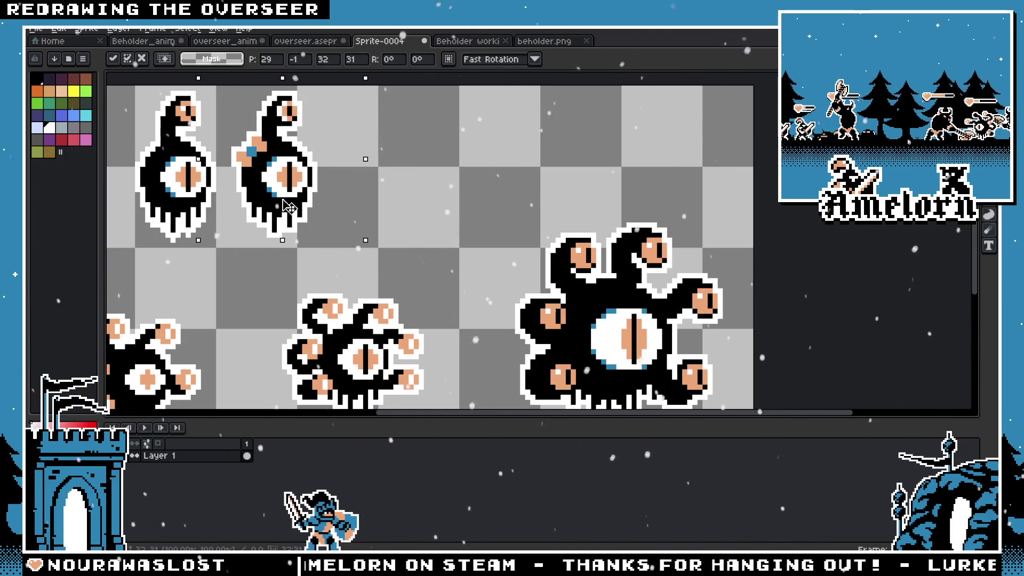
key(Escape)
scroll(422, 196, down, 1)
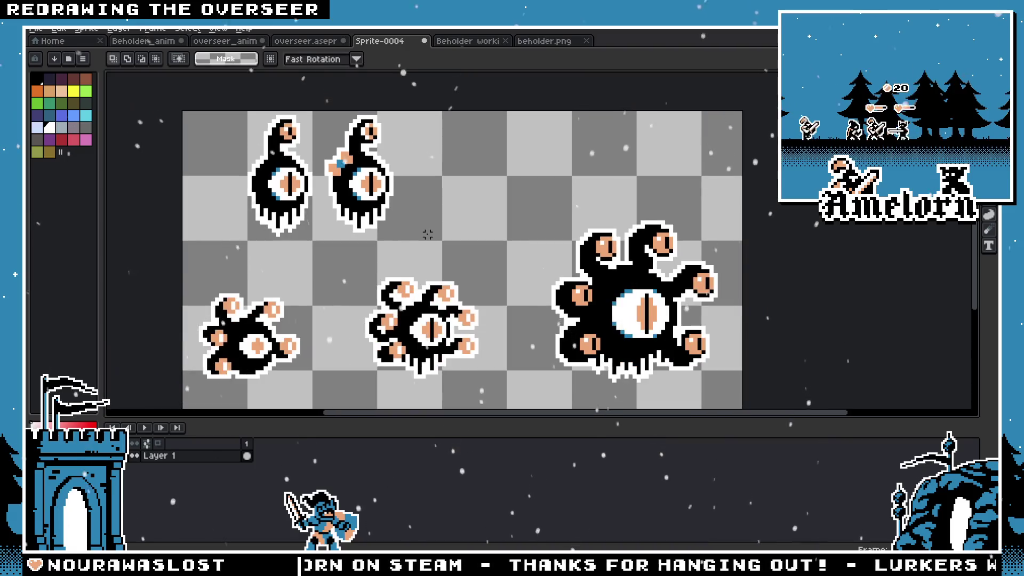
scroll(416, 224, up, 1)
scroll(414, 231, down, 1)
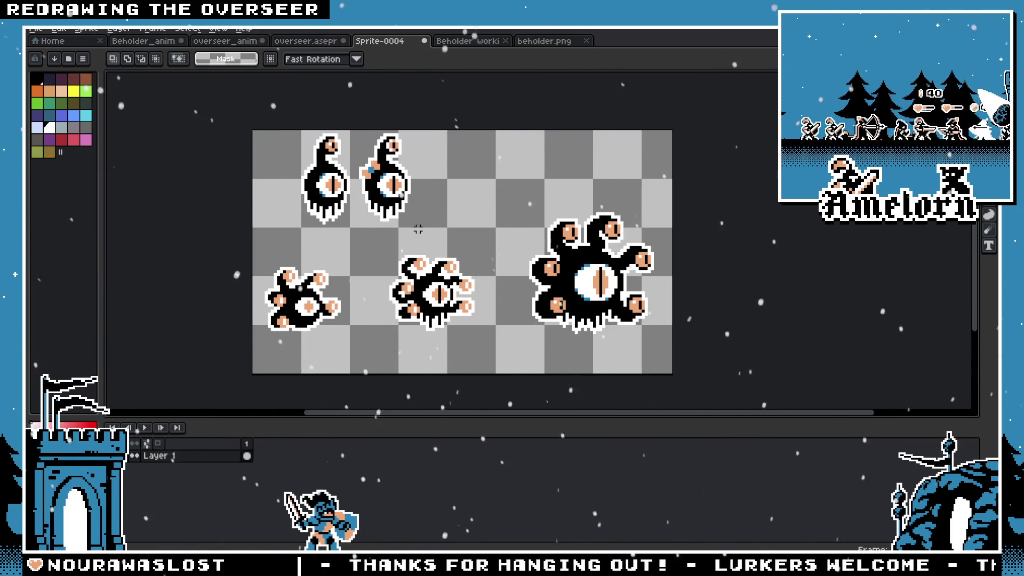
scroll(420, 260, up, 1)
drag(368, 240, 513, 368)
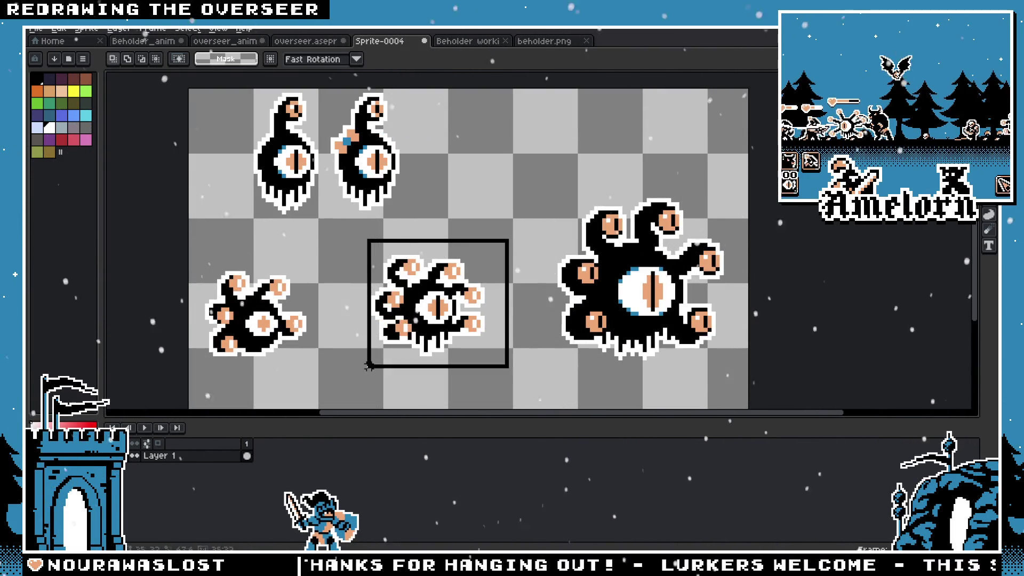
drag(440, 304, 504, 304)
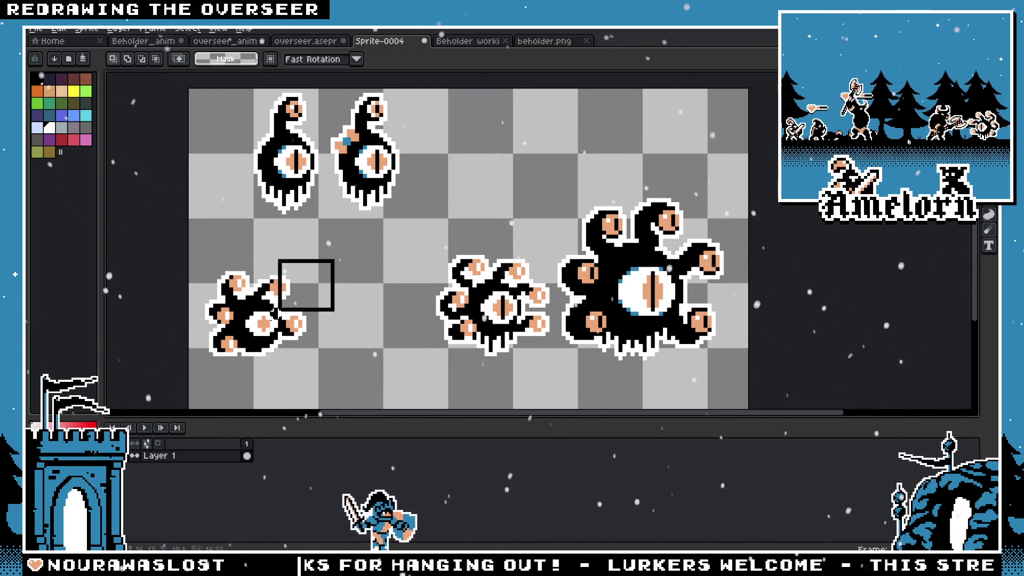
drag(205, 255, 371, 399)
drag(265, 316, 376, 317)
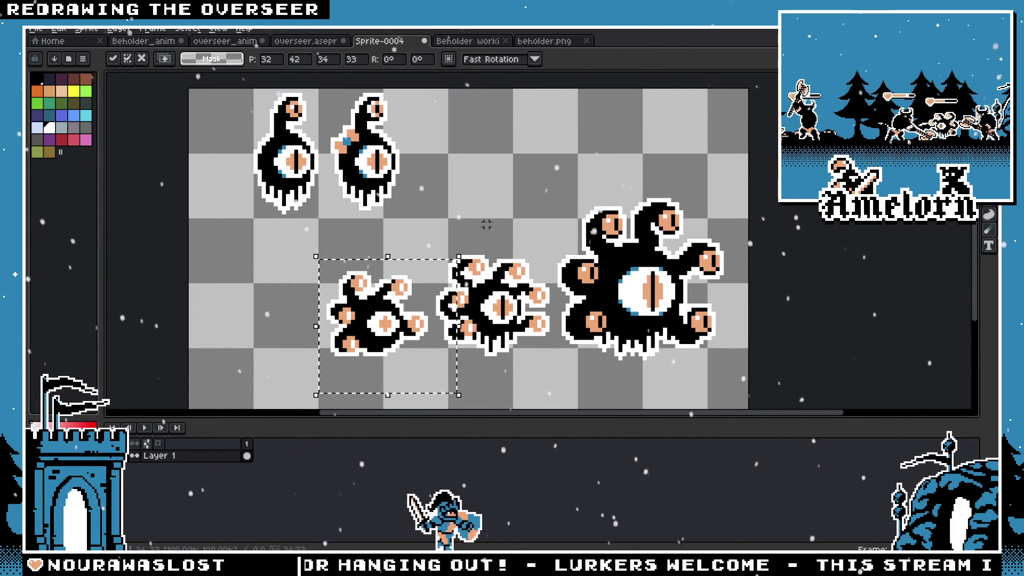
key(Escape)
scroll(552, 233, up, 3)
scroll(552, 232, down, 3)
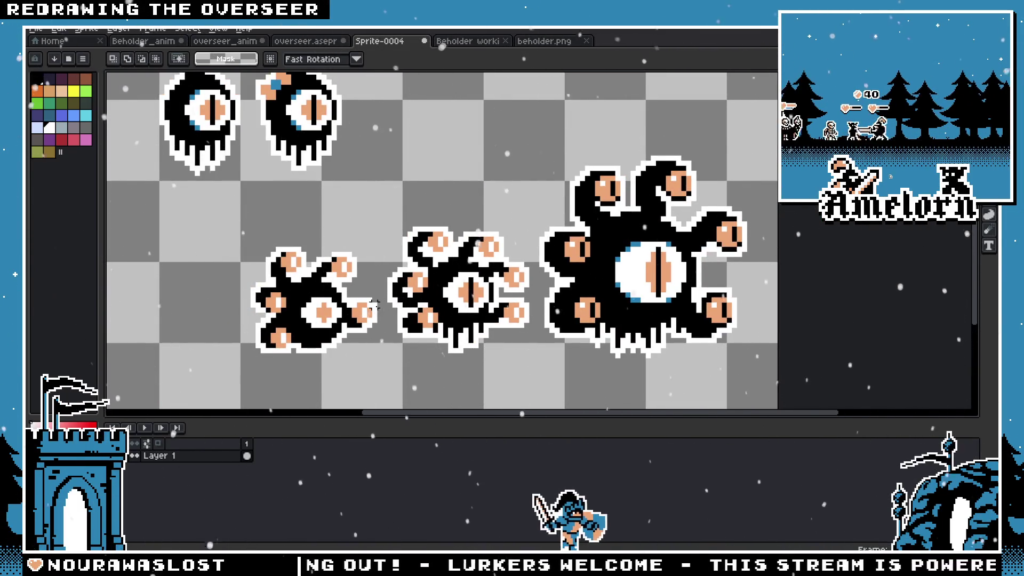
scroll(476, 189, down, 2)
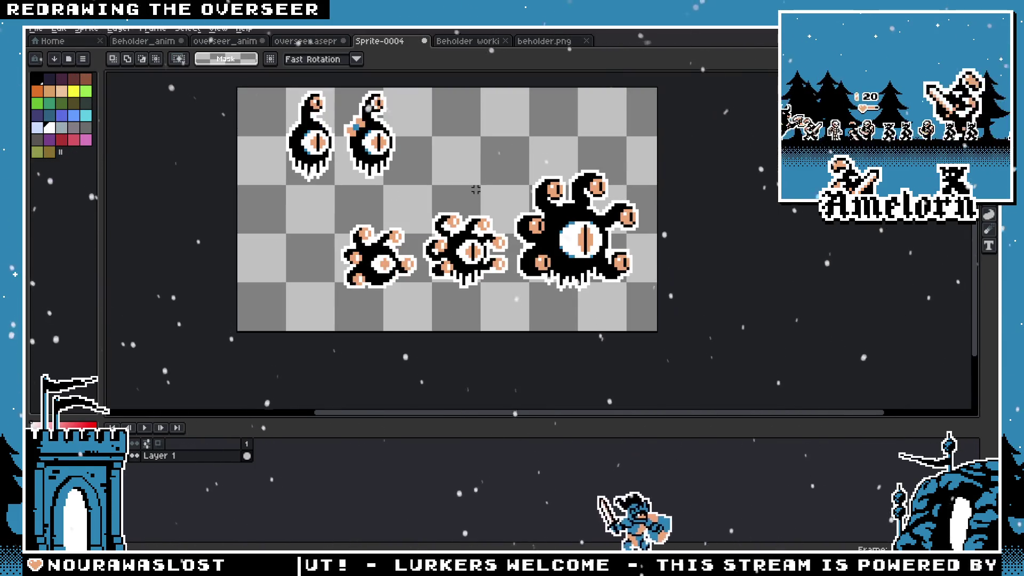
scroll(476, 189, up, 1)
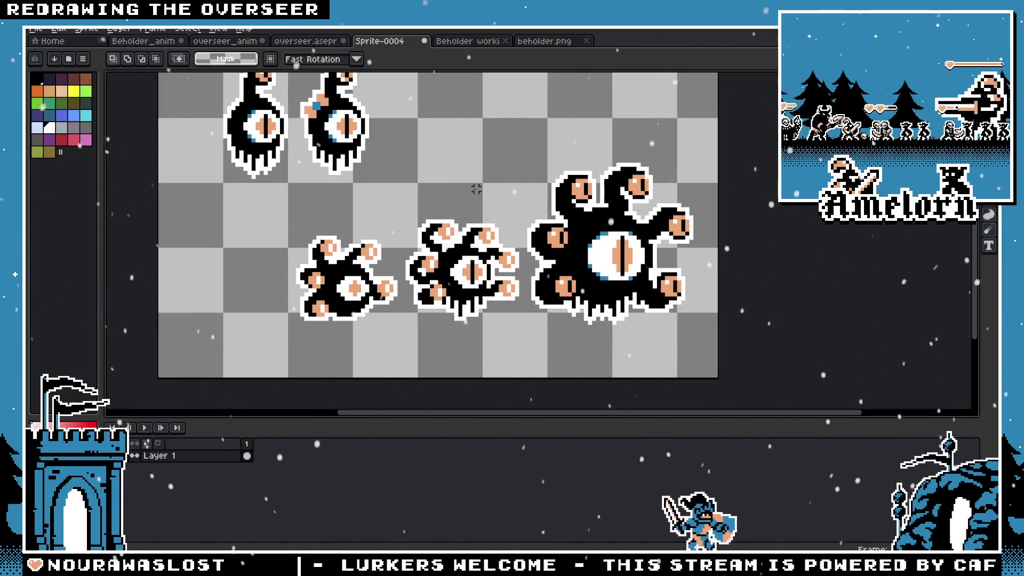
scroll(504, 198, down, 2)
scroll(504, 197, up, 3)
scroll(449, 217, up, 2)
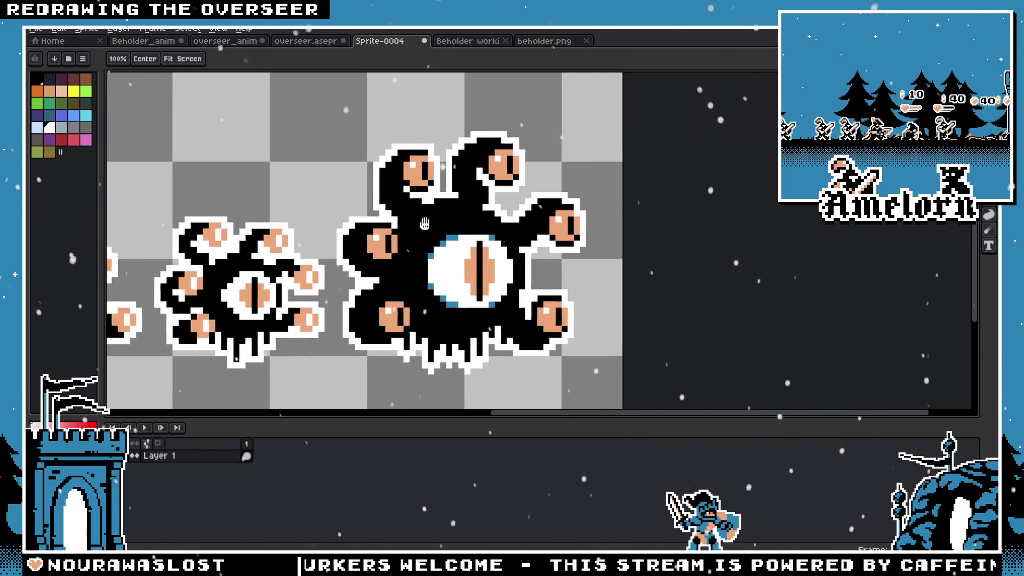
scroll(398, 229, up, 2)
scroll(398, 230, down, 3)
scroll(397, 230, up, 2)
key(b)
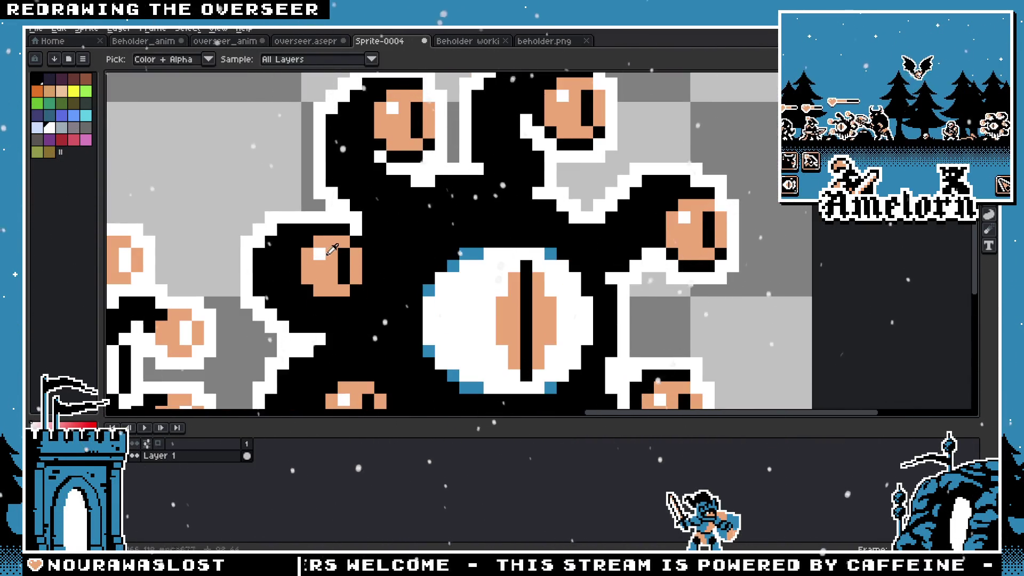
key(alt)
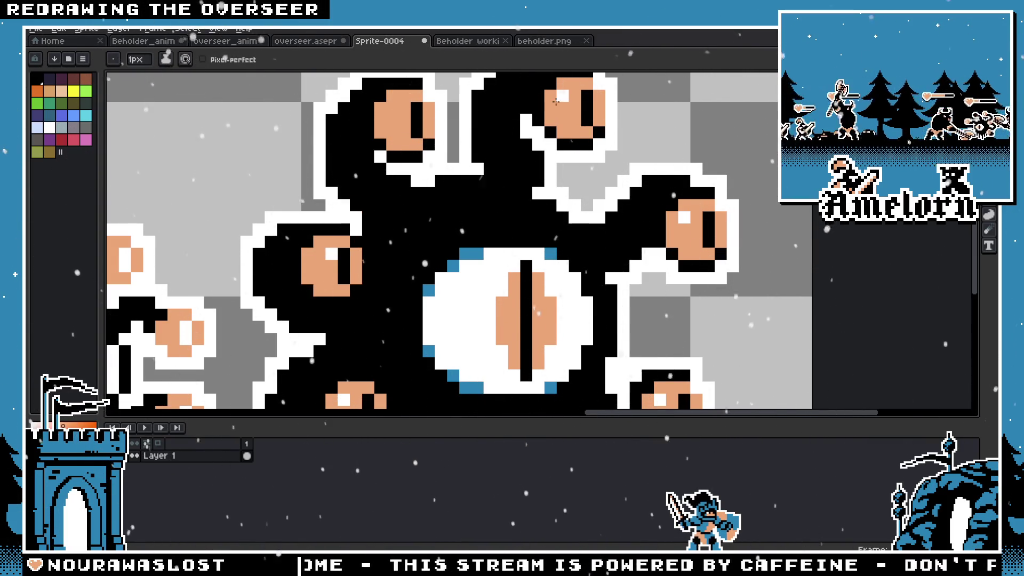
drag(643, 286, 654, 198)
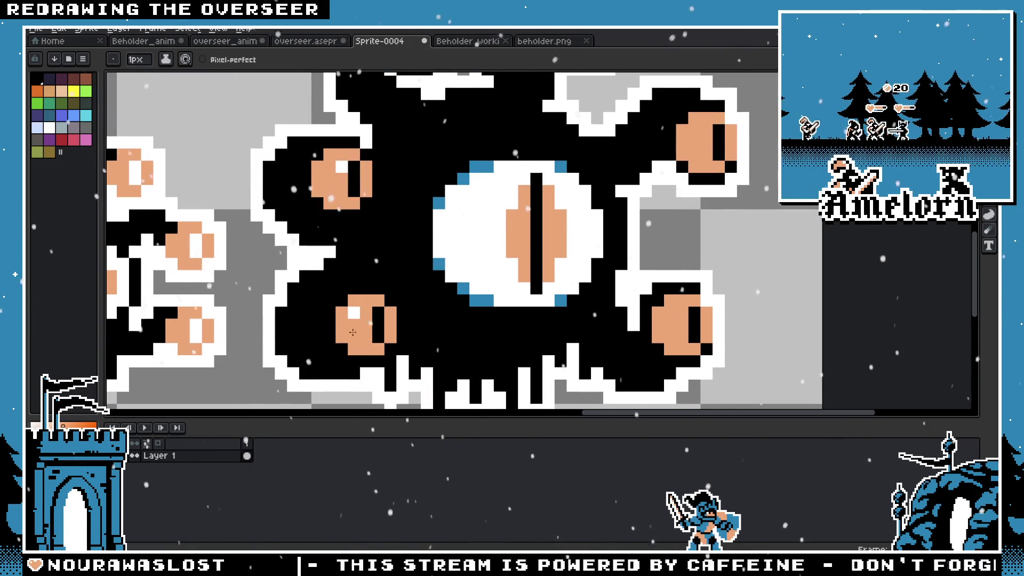
click(373, 313)
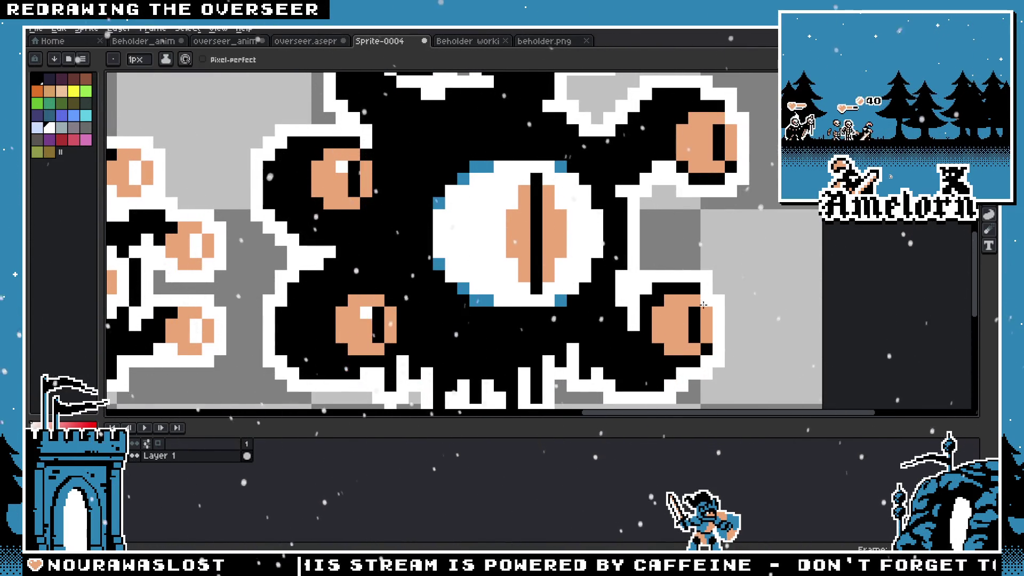
scroll(698, 140, down, 2)
scroll(625, 227, up, 3)
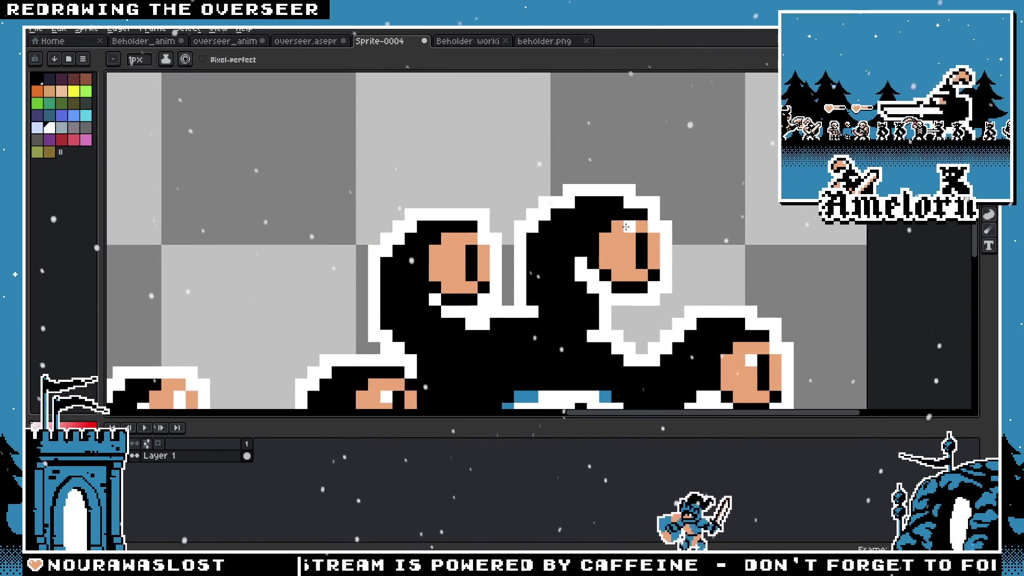
scroll(462, 250, down, 2)
scroll(473, 264, down, 2)
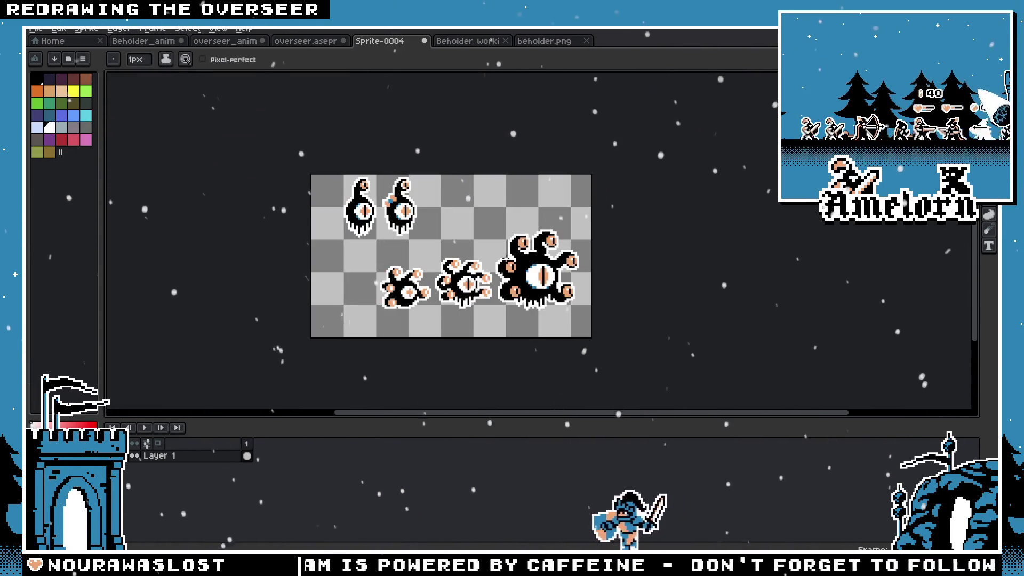
scroll(512, 264, up, 4)
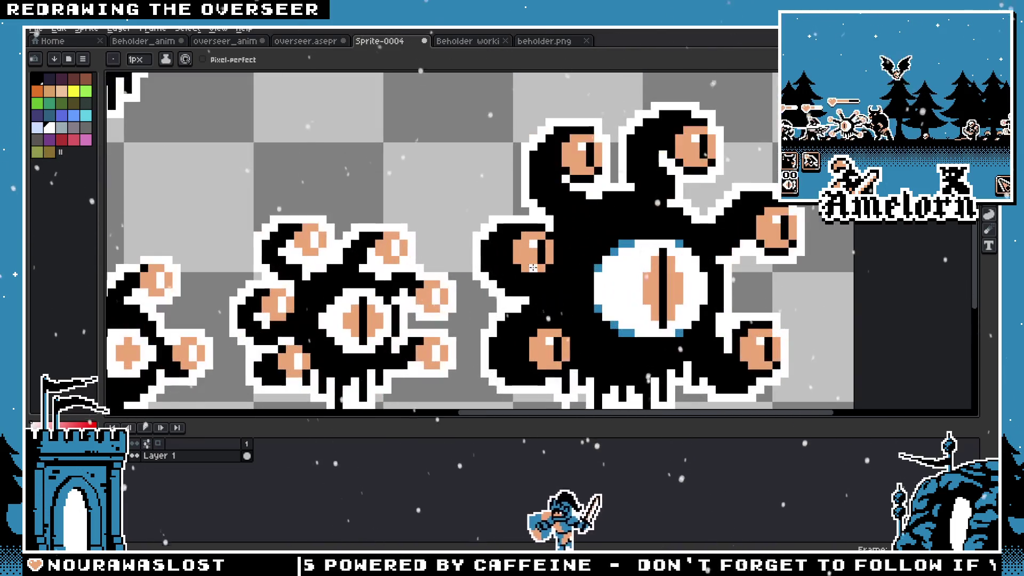
scroll(532, 243, down, 5)
scroll(464, 201, up, 1)
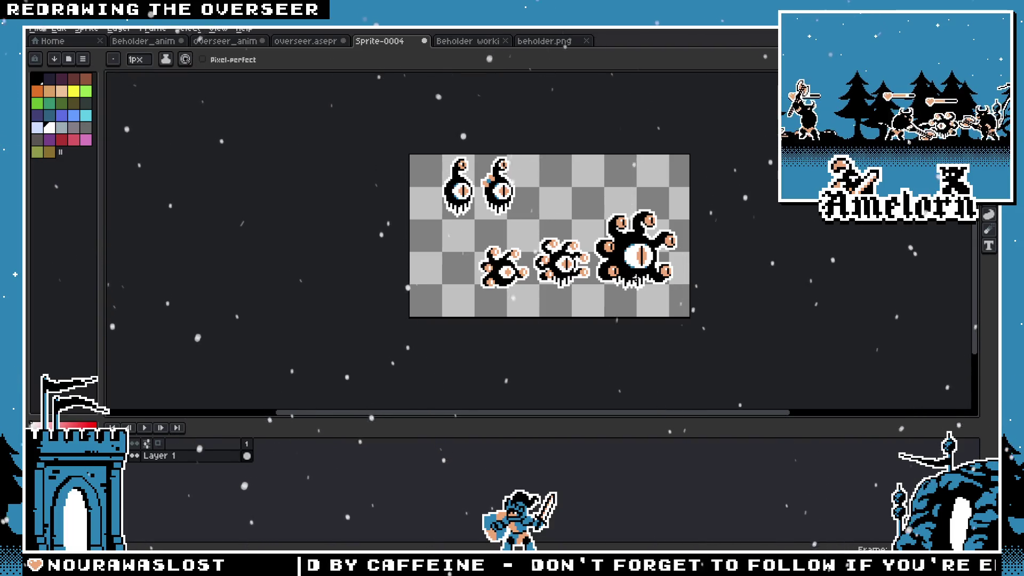
scroll(512, 240, up, 1)
scroll(449, 232, up, 1)
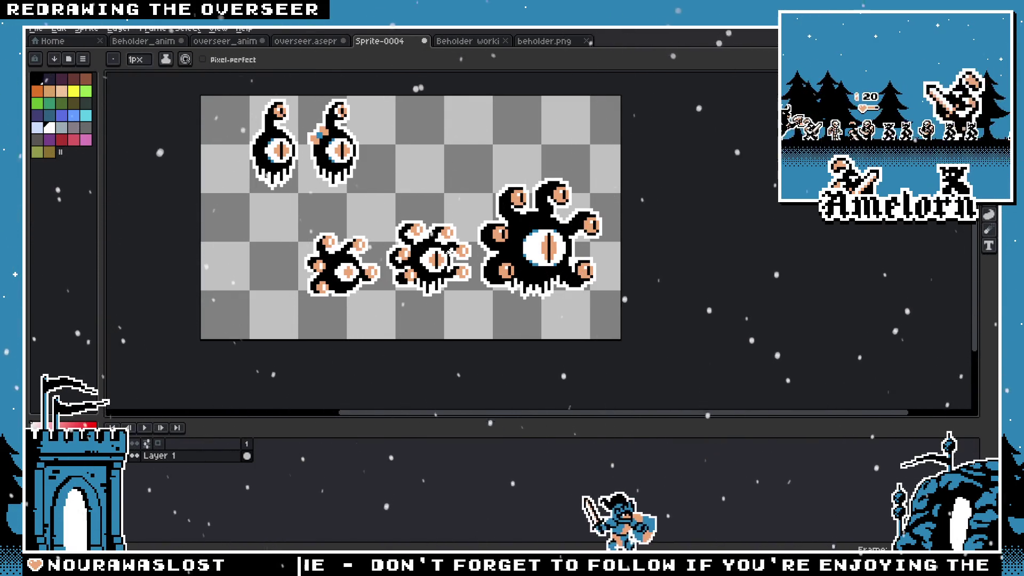
key(ctrl)
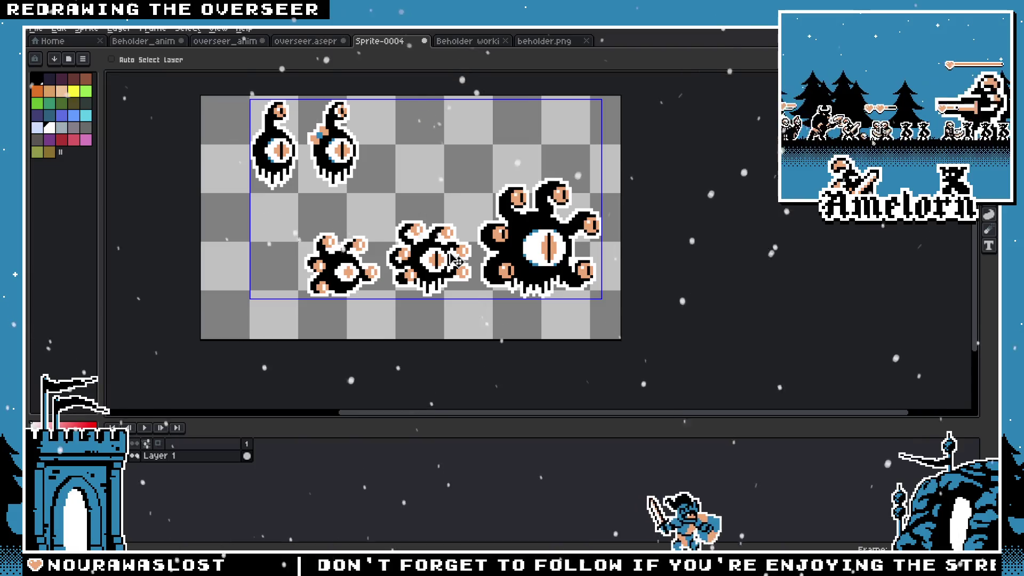
key(ctrl)
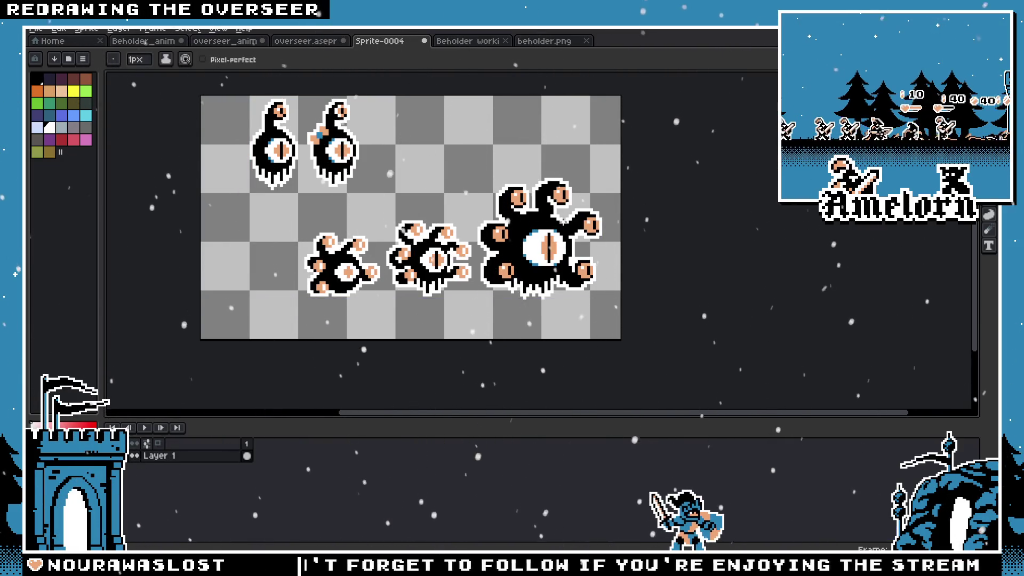
scroll(409, 218, down, 1)
scroll(411, 217, up, 1)
key(ctrl)
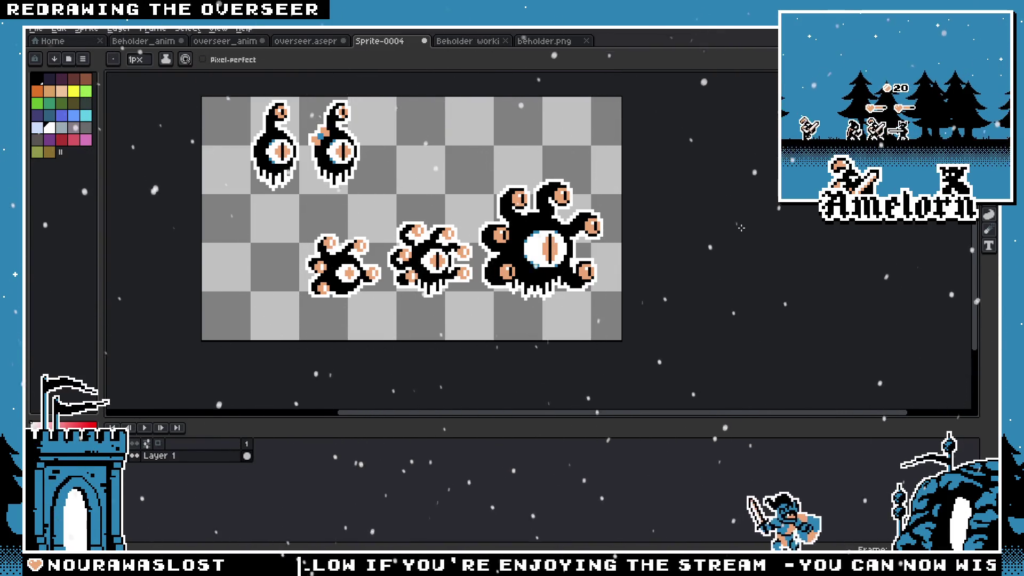
scroll(741, 229, down, 1)
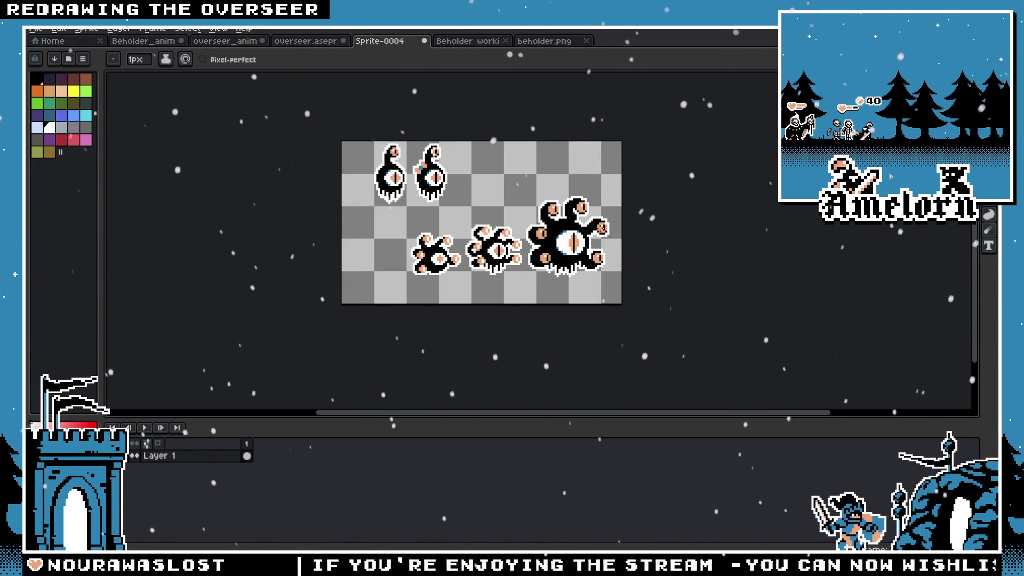
scroll(561, 232, up, 1)
scroll(552, 208, up, 1)
Add a white highlight pixel to a lower-left tentacle eye, then bring up the overseer sheet
key(i)
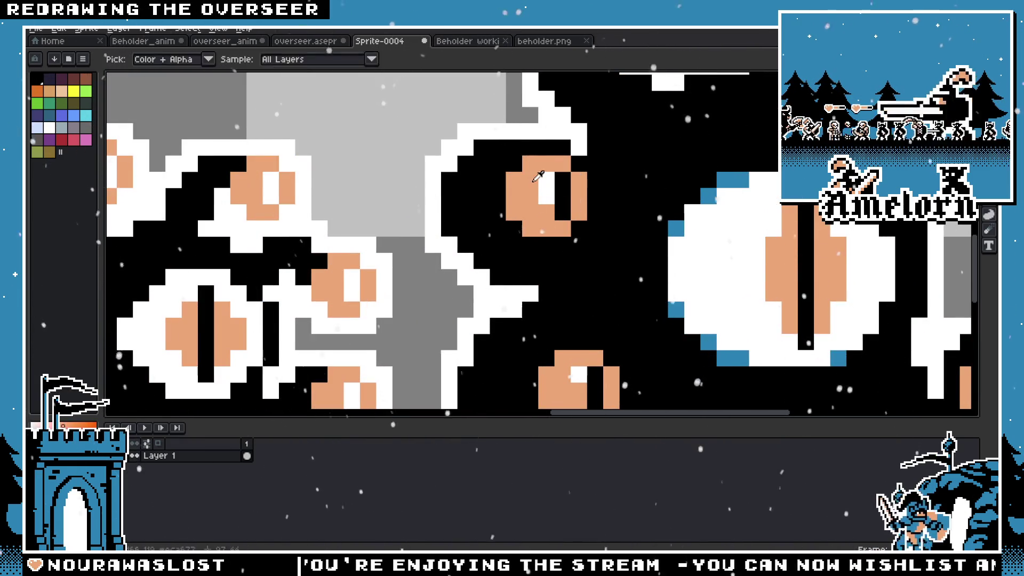
key(b)
drag(538, 177, 683, 186)
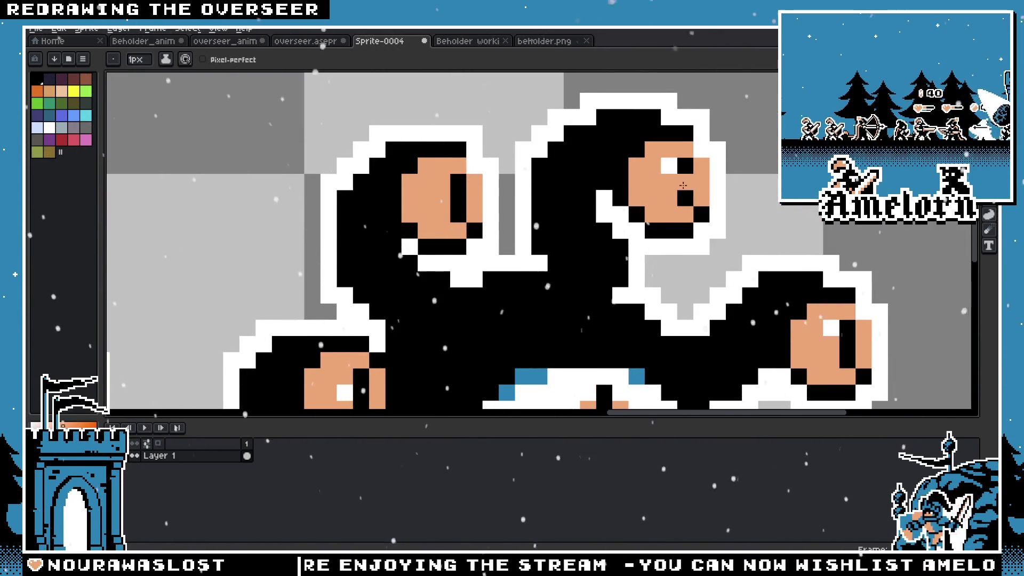
scroll(683, 185, down, 1)
scroll(704, 248, down, 1)
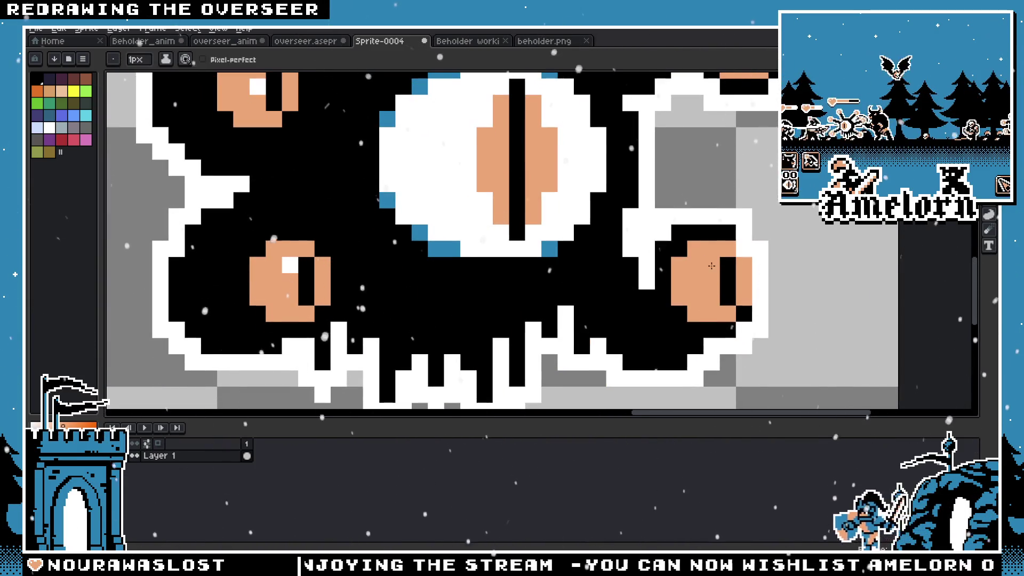
drag(252, 181, 295, 243)
click(333, 353)
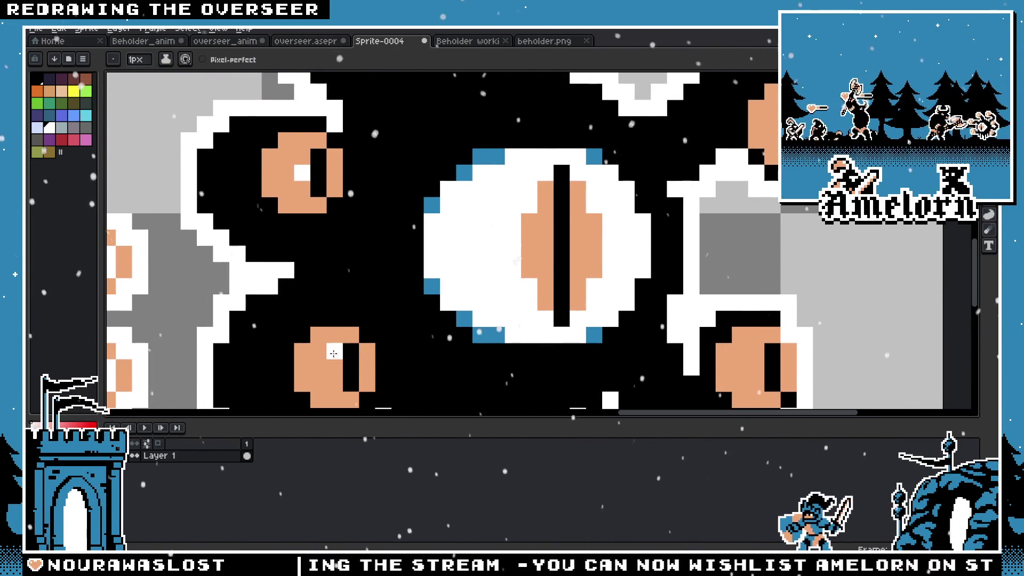
drag(752, 208, 776, 368)
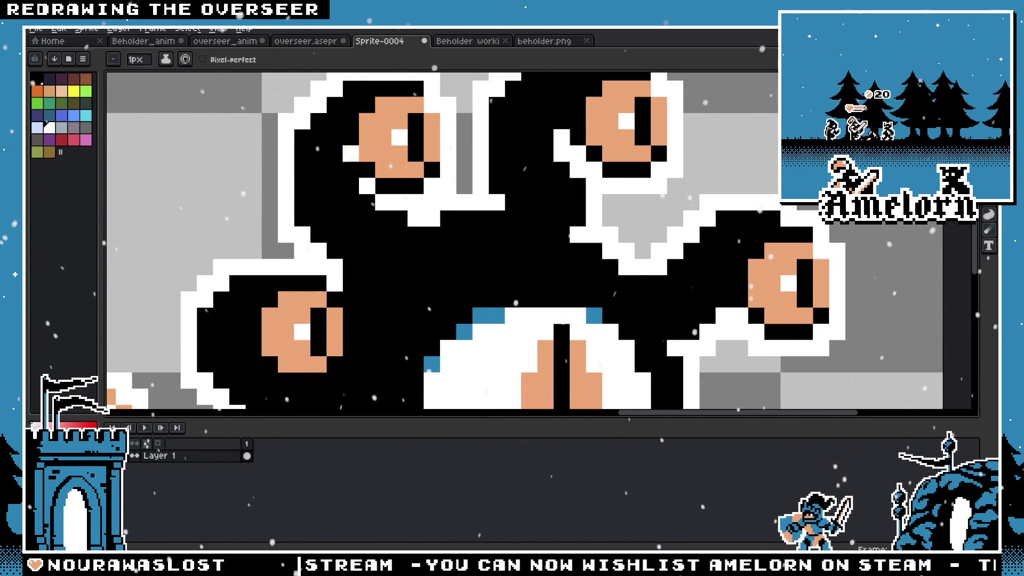
scroll(402, 138, down, 5)
scroll(361, 209, down, 1)
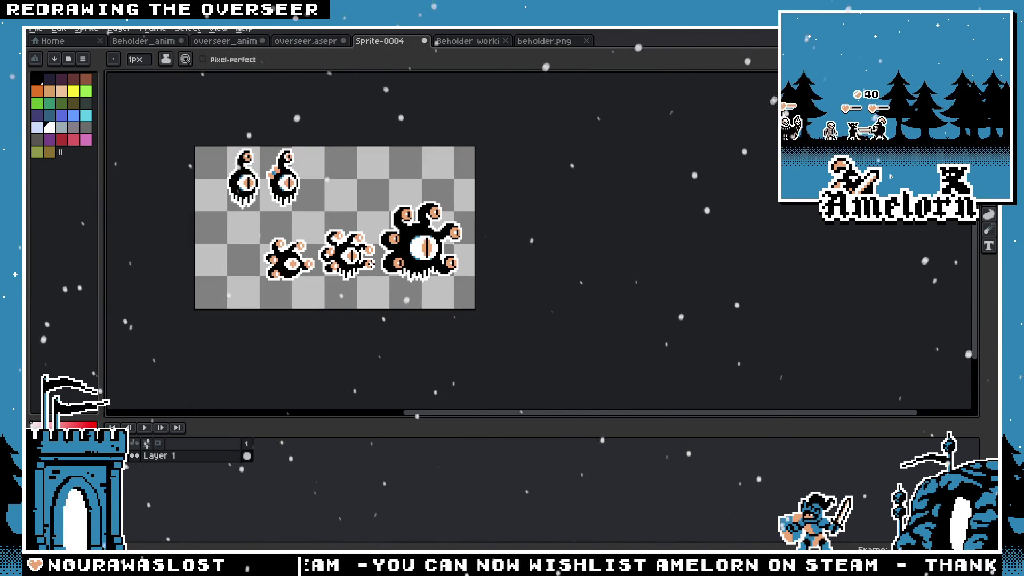
scroll(447, 237, up, 3)
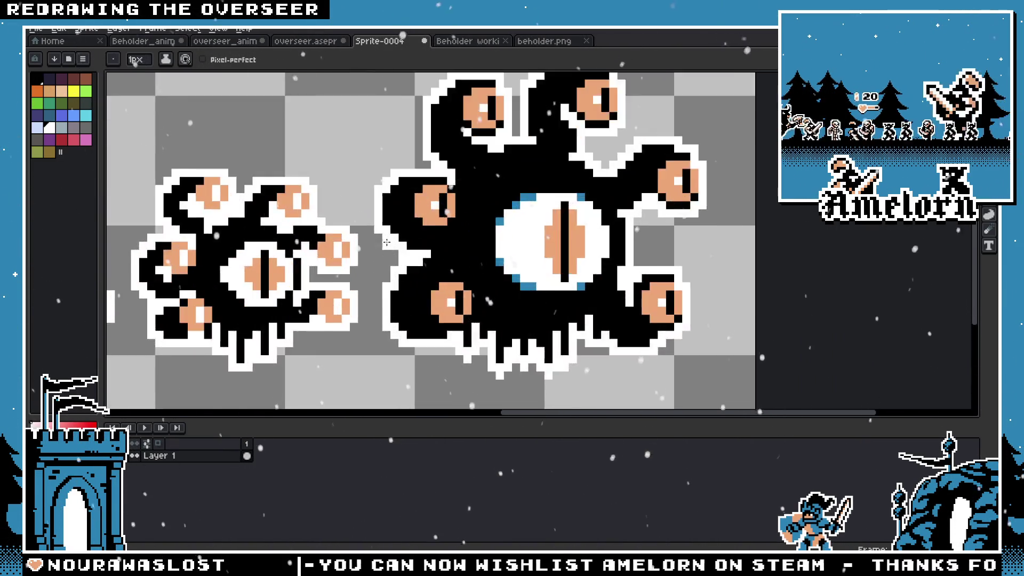
scroll(456, 200, up, 2)
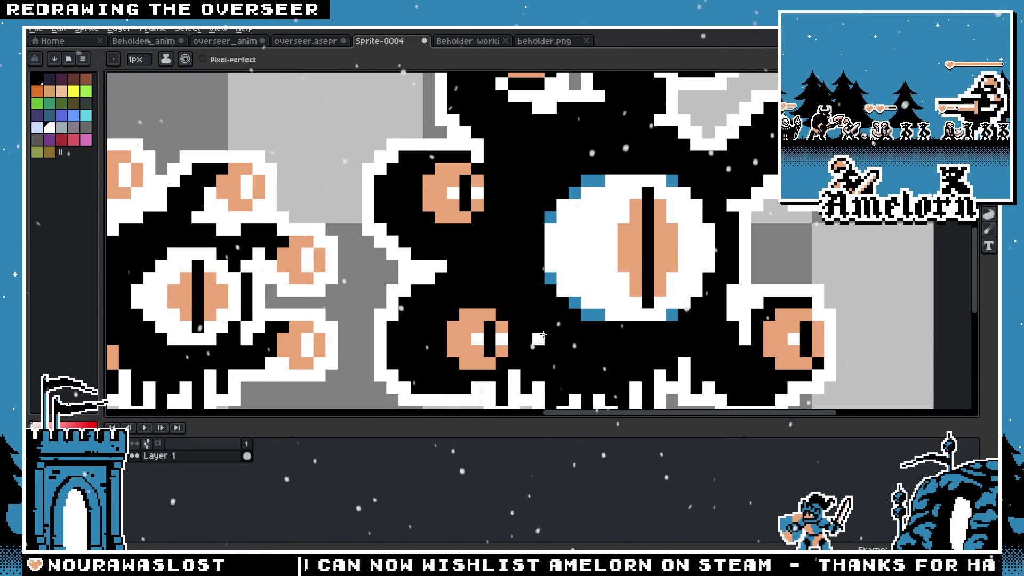
scroll(560, 240, down, 2)
scroll(704, 255, up, 2)
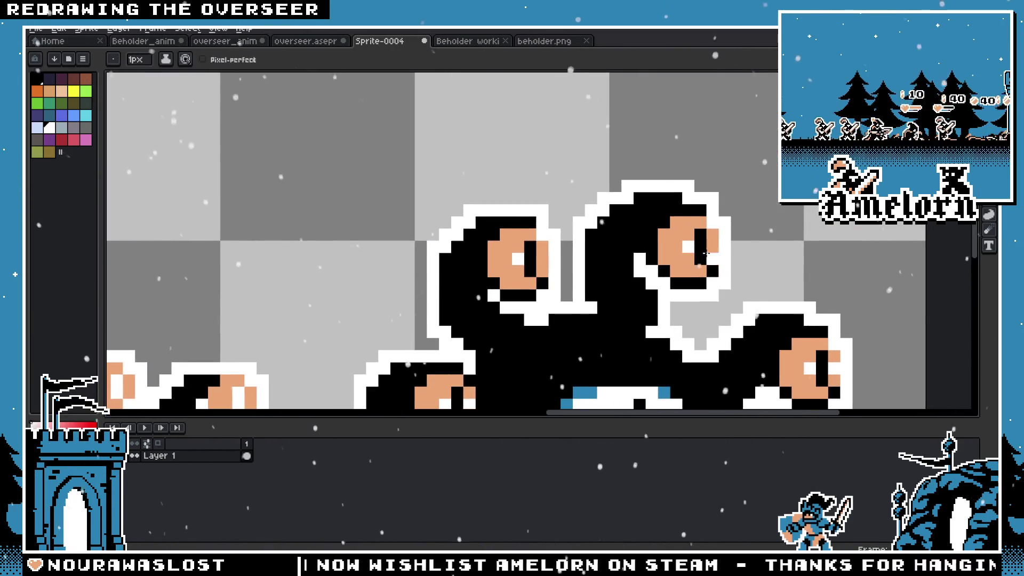
scroll(538, 255, down, 3)
scroll(437, 290, down, 1)
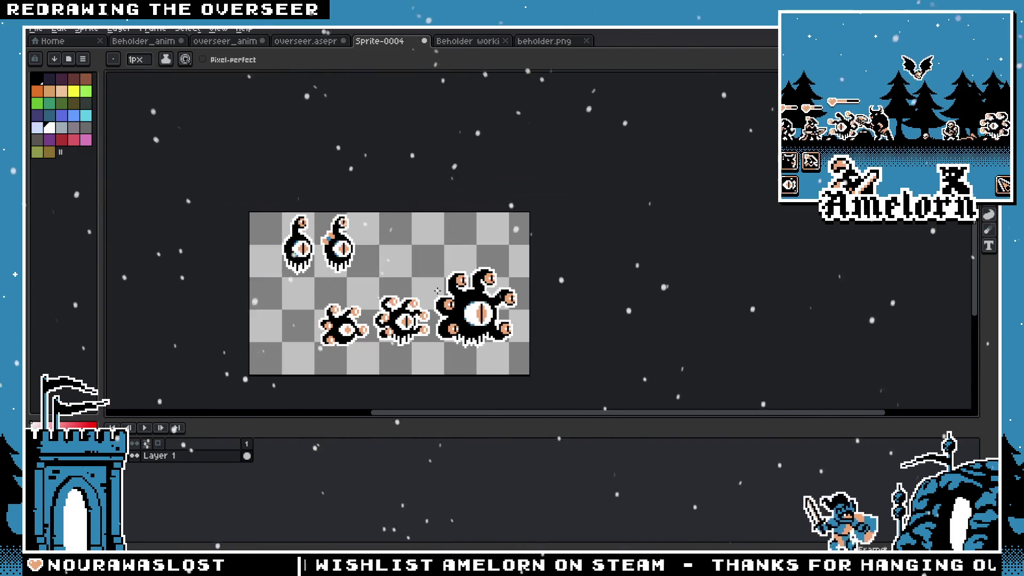
scroll(529, 265, up, 1)
scroll(528, 264, up, 1)
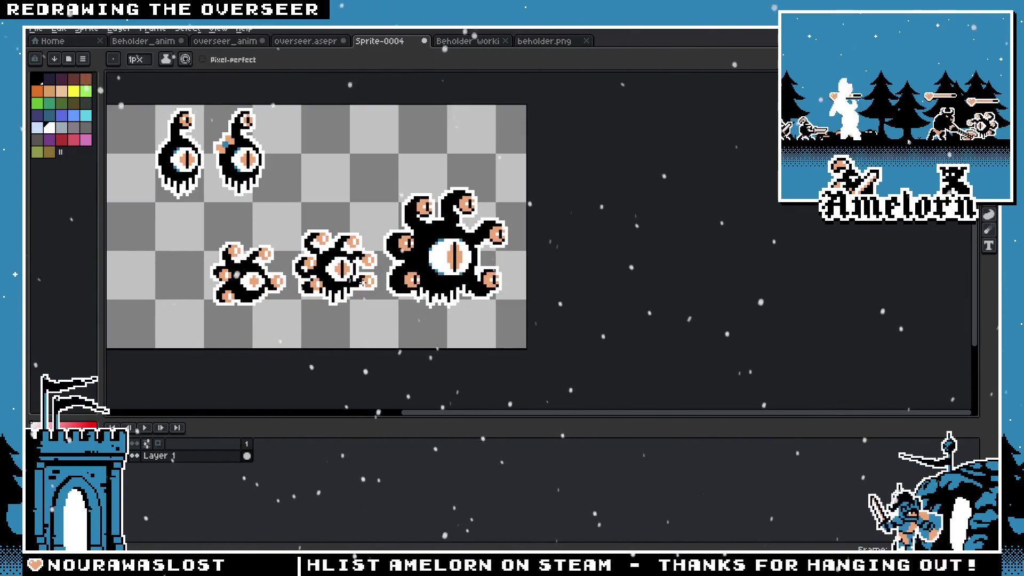
scroll(359, 272, up, 1)
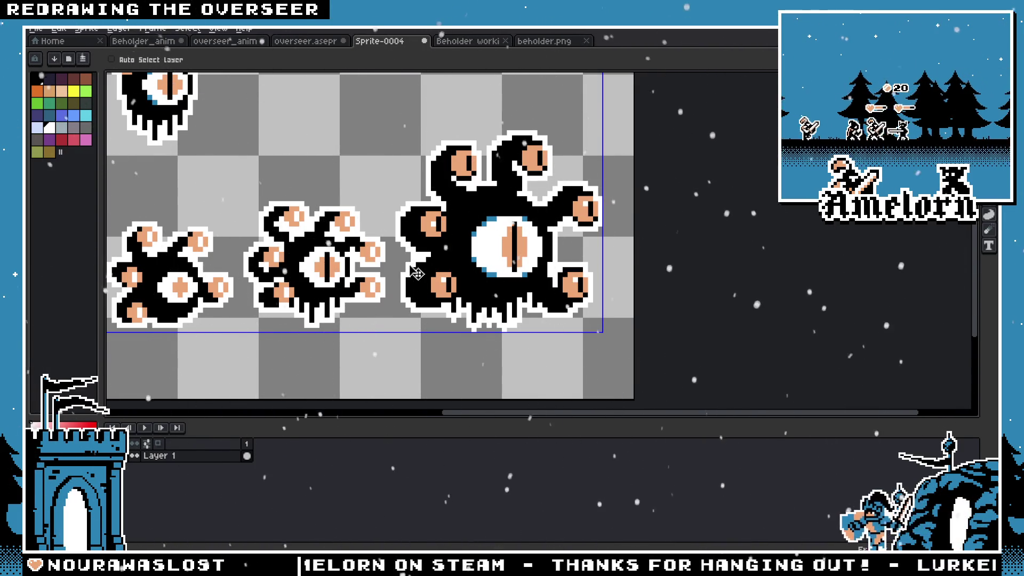
scroll(416, 274, down, 1)
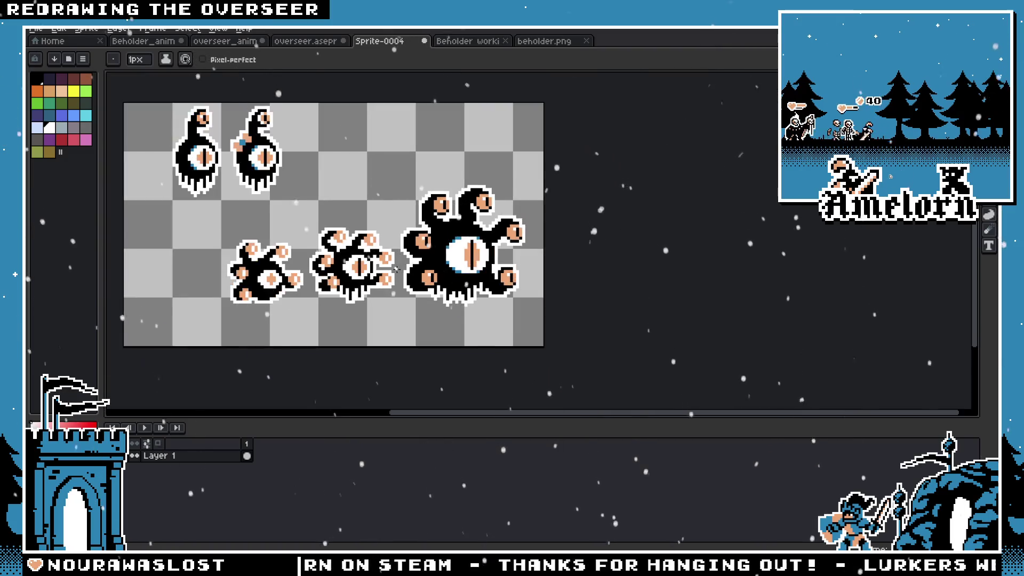
scroll(416, 274, down, 1)
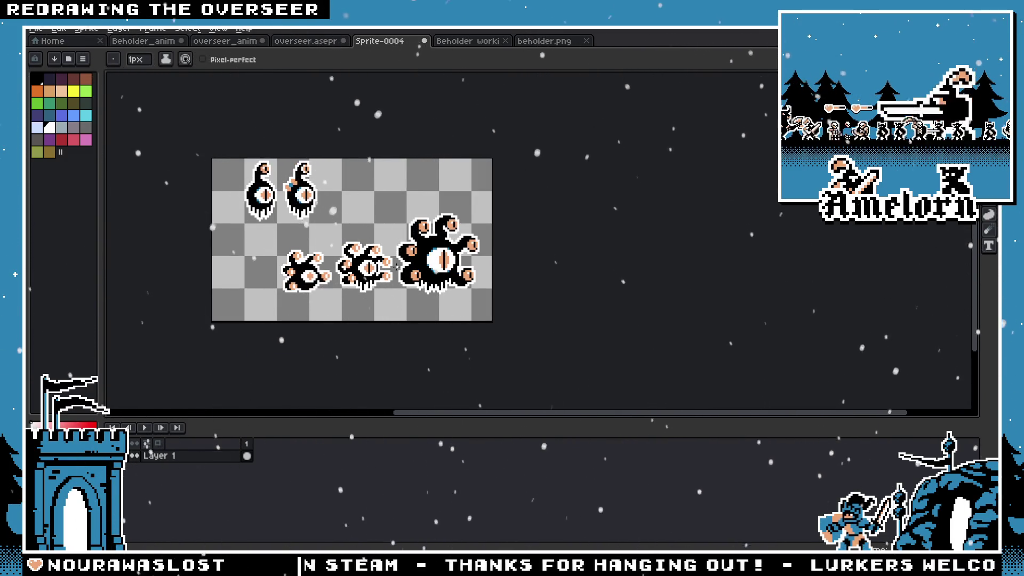
scroll(398, 264, up, 2)
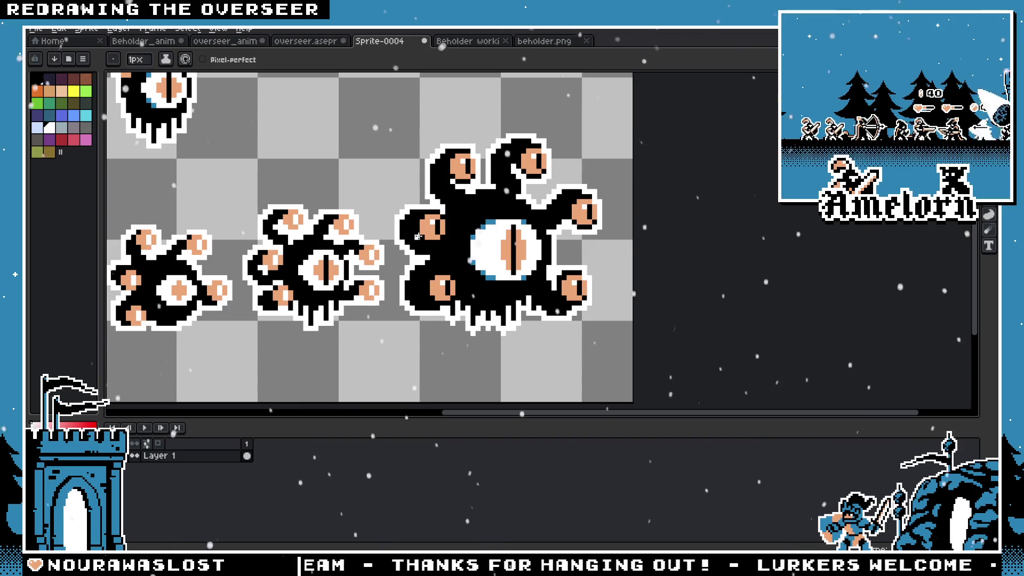
click(312, 40)
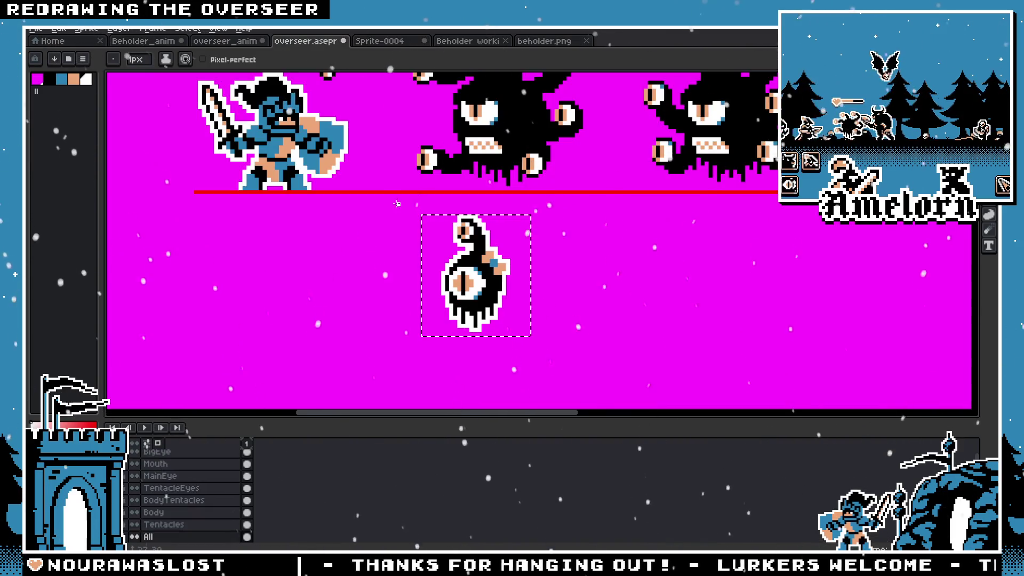
Switch through the tabs to overseer_anim and ready the marquee on the left tentacle eye
click(468, 41)
click(544, 40)
click(228, 41)
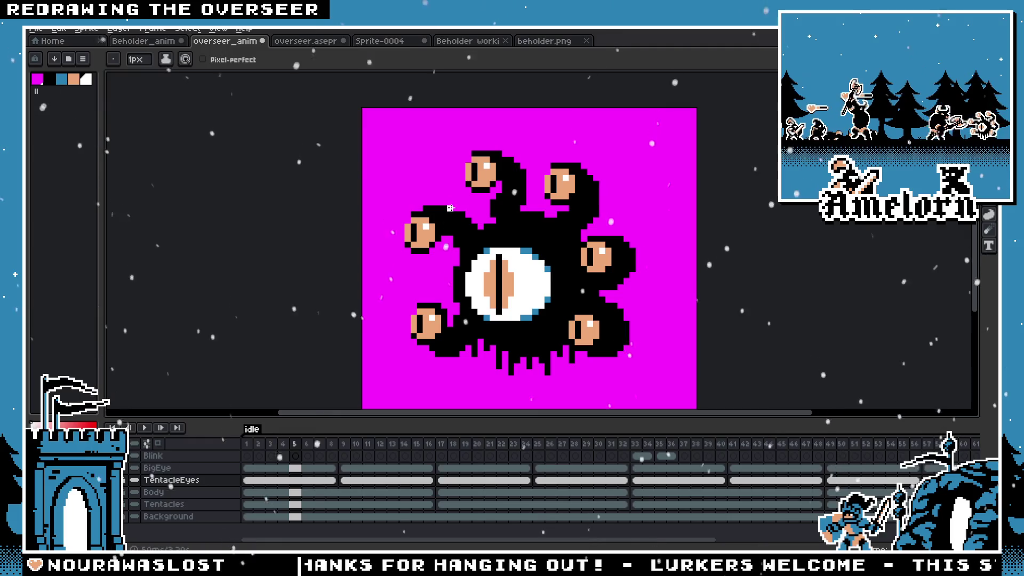
key(m)
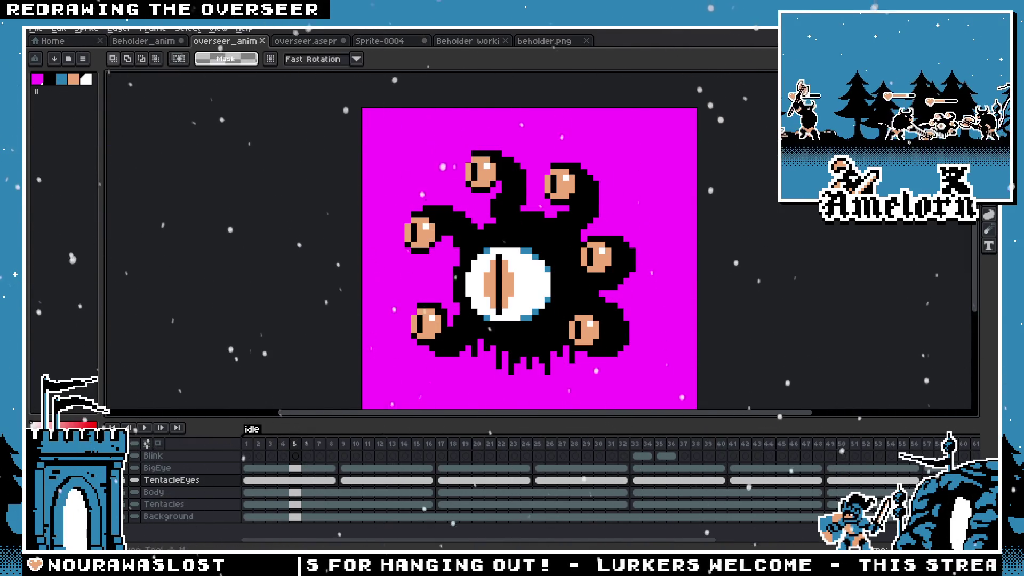
scroll(448, 241, up, 3)
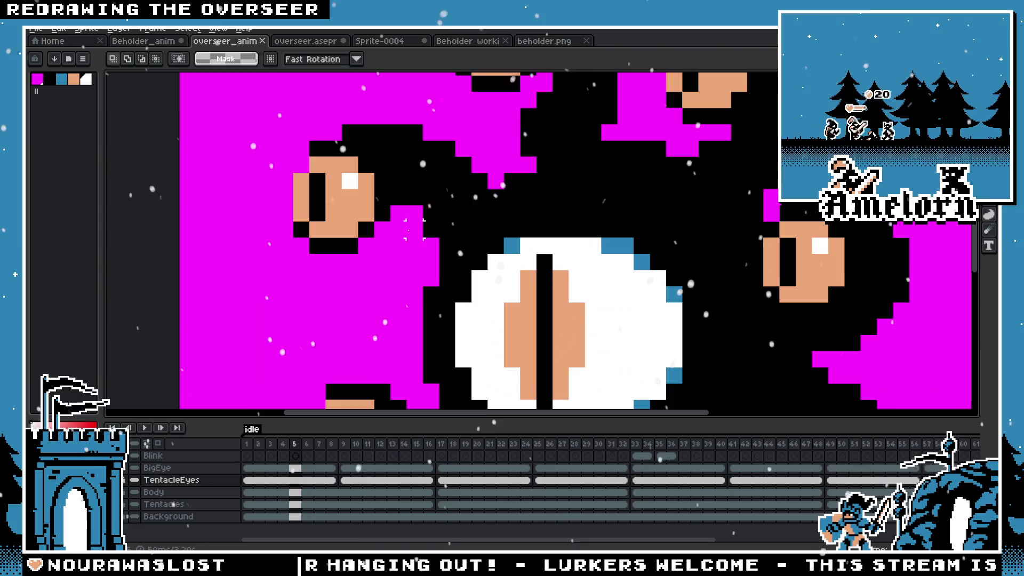
scroll(448, 240, up, 2)
key(alt)
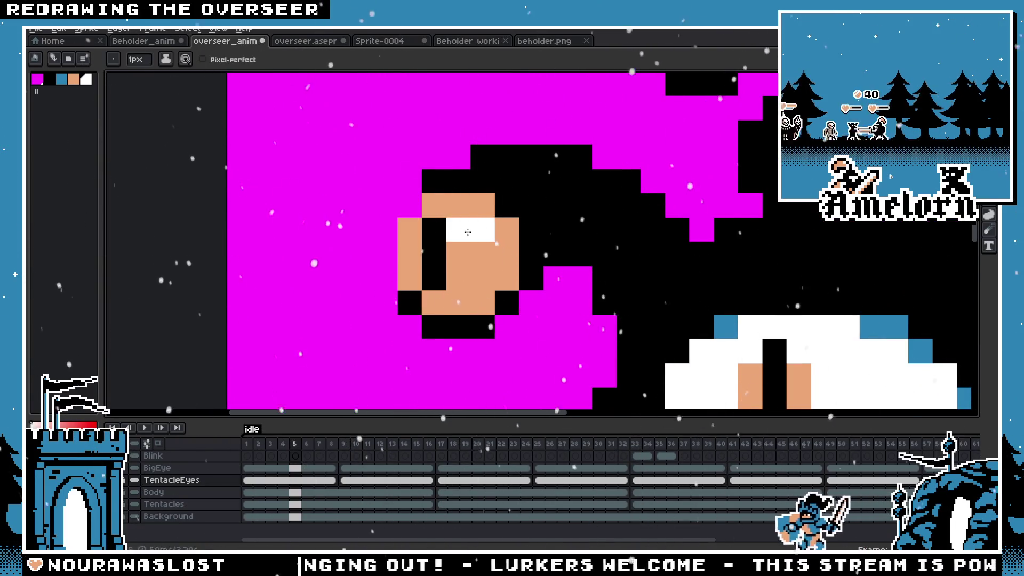
scroll(484, 228, down, 1)
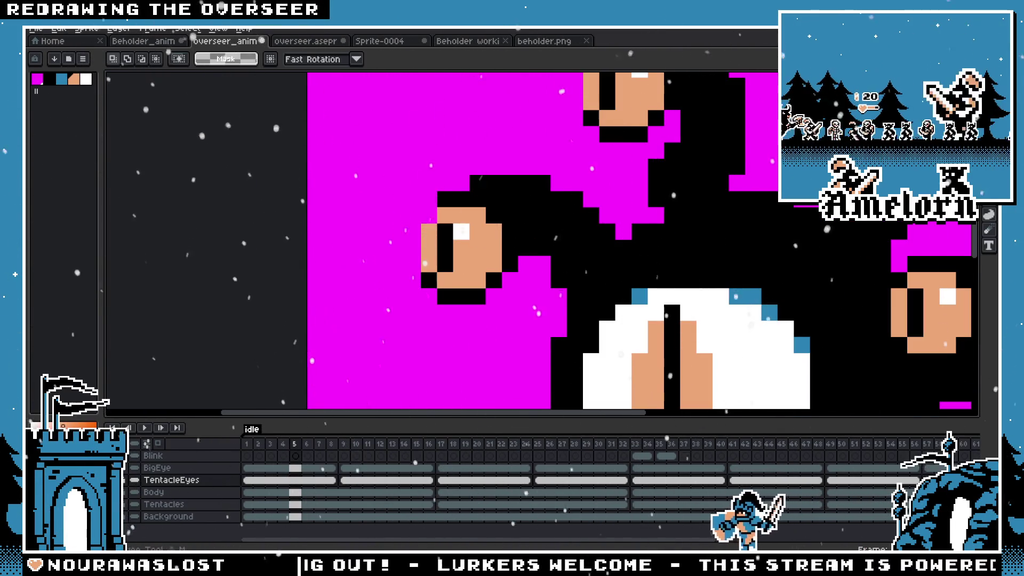
Pick the lower-left tentacle eye, step forward to frame 9 and select its left and right eyes
key(ctrl+v)
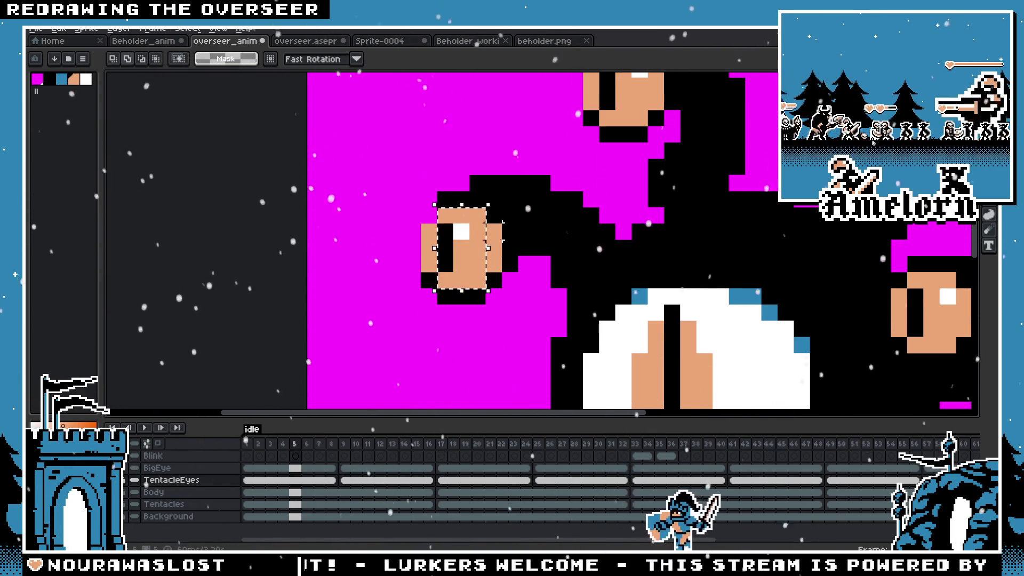
scroll(496, 233, down, 2)
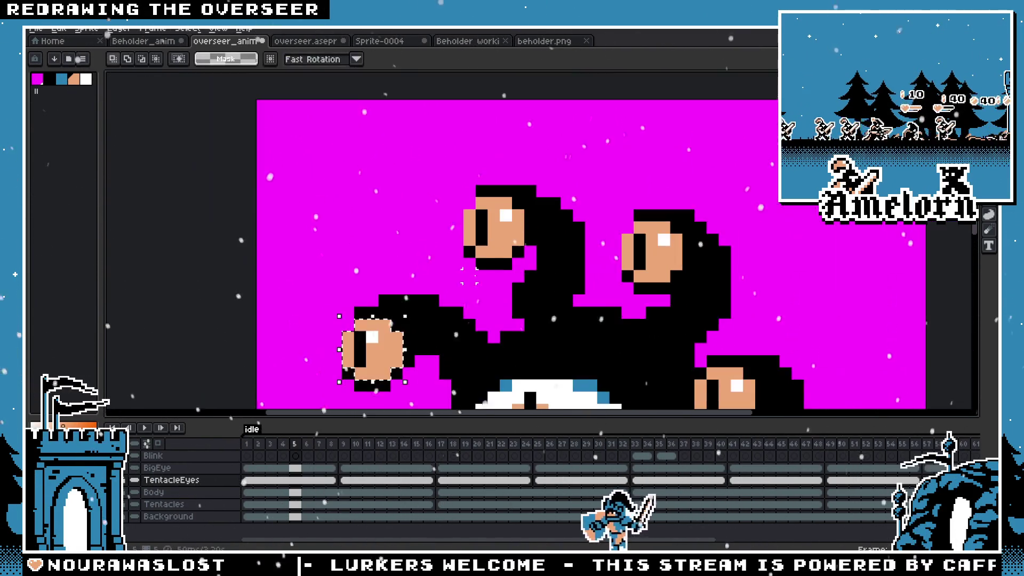
click(376, 345)
scroll(497, 228, down, 1)
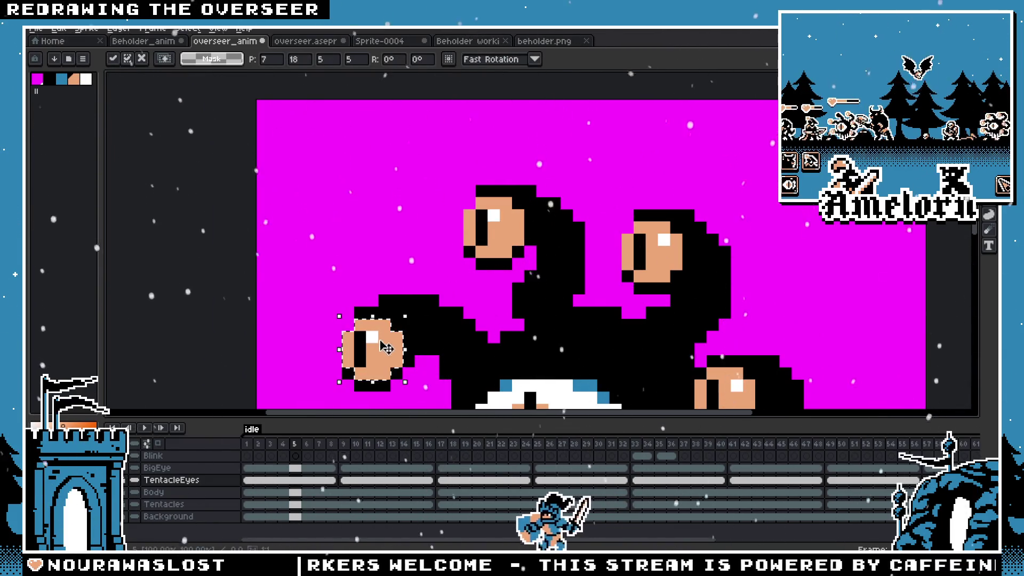
scroll(526, 223, up, 2)
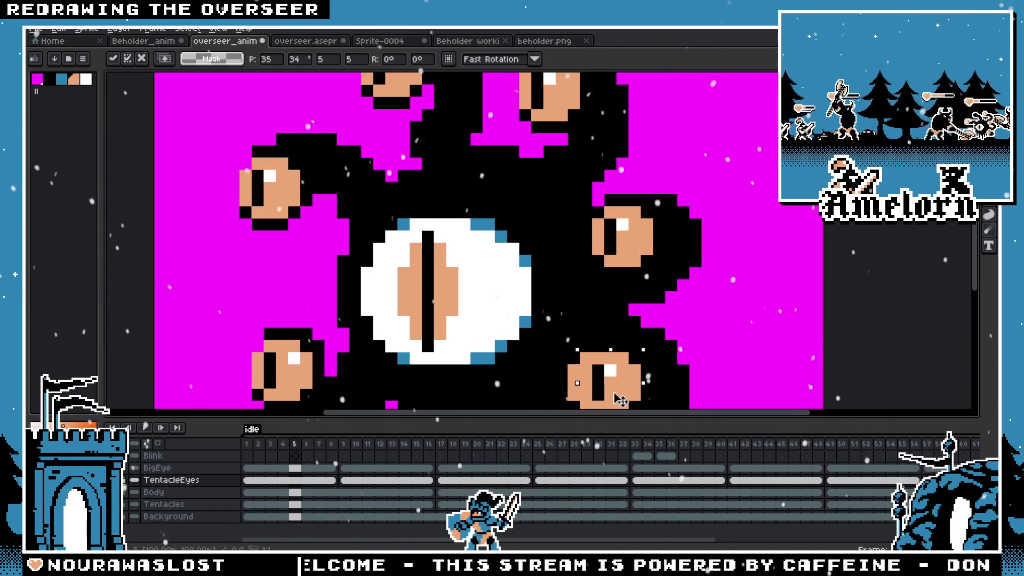
click(292, 376)
key(Right)
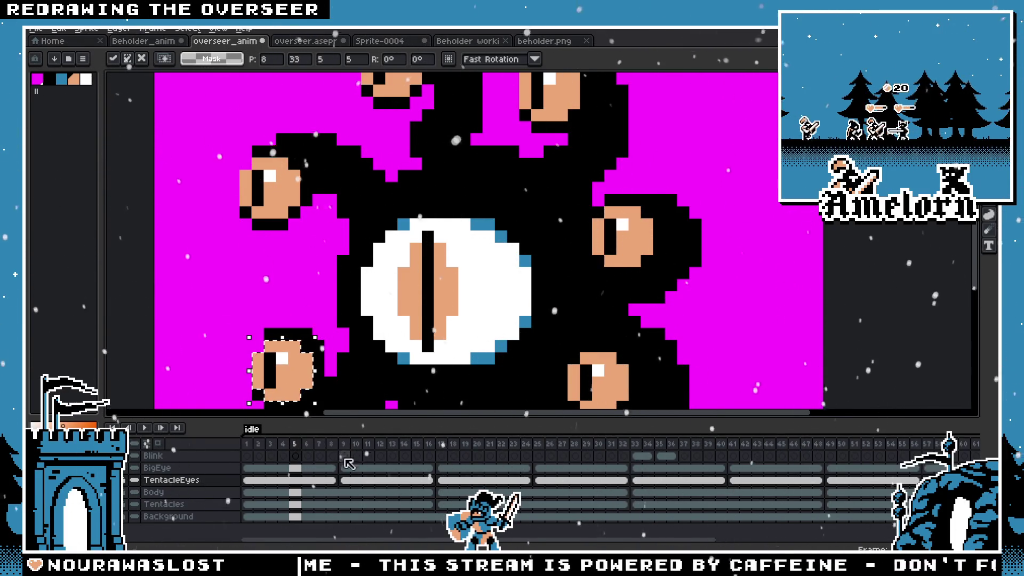
key(Right)
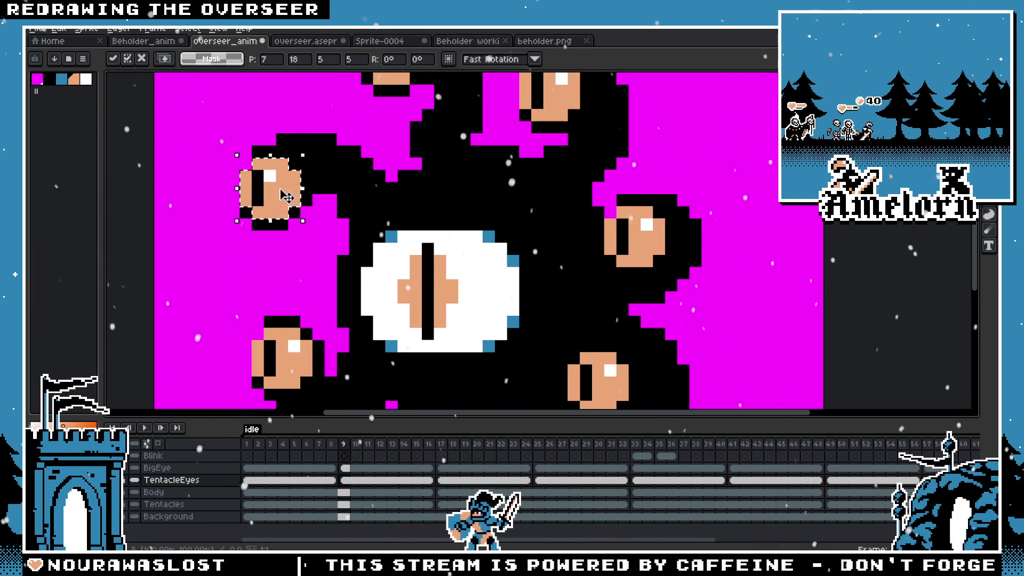
click(297, 362)
click(608, 385)
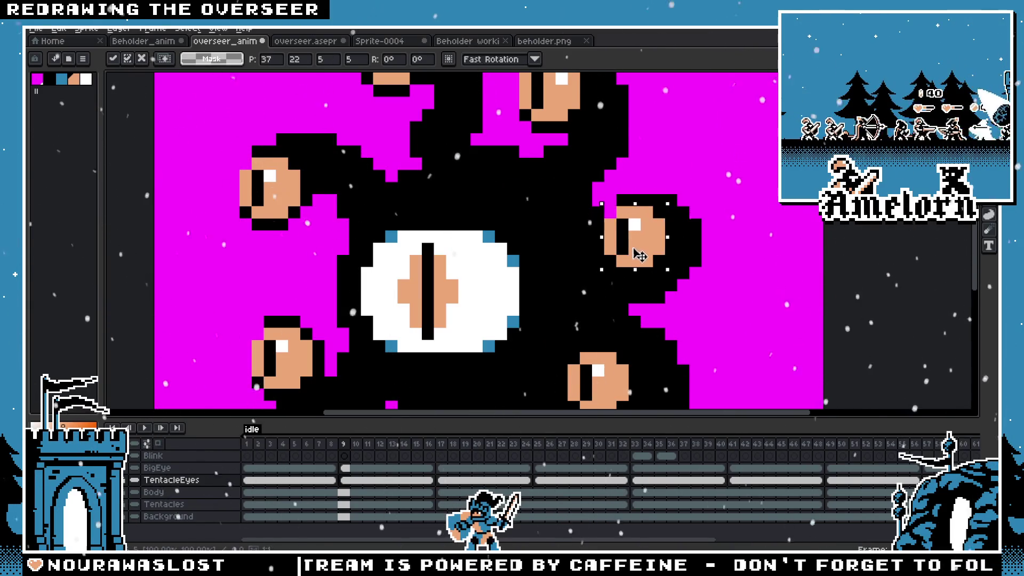
scroll(558, 279, up, 3)
Reposition the top, left, right and lower-left tentacle eyes on frame 9
key(ctrl+v)
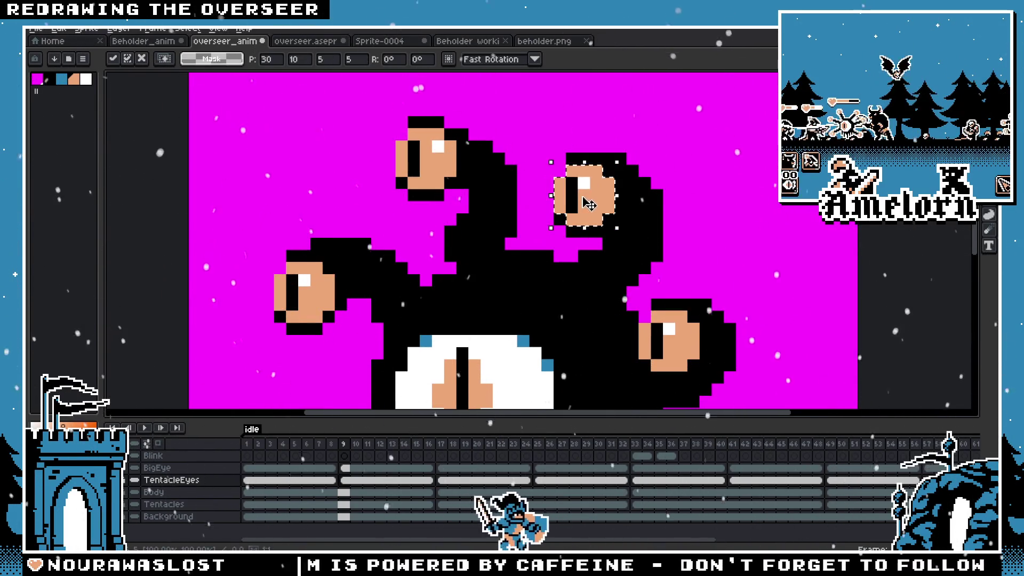
mouse_move(553, 218)
mouse_down()
mouse_move(393, 212)
mouse_move(432, 156)
mouse_up()
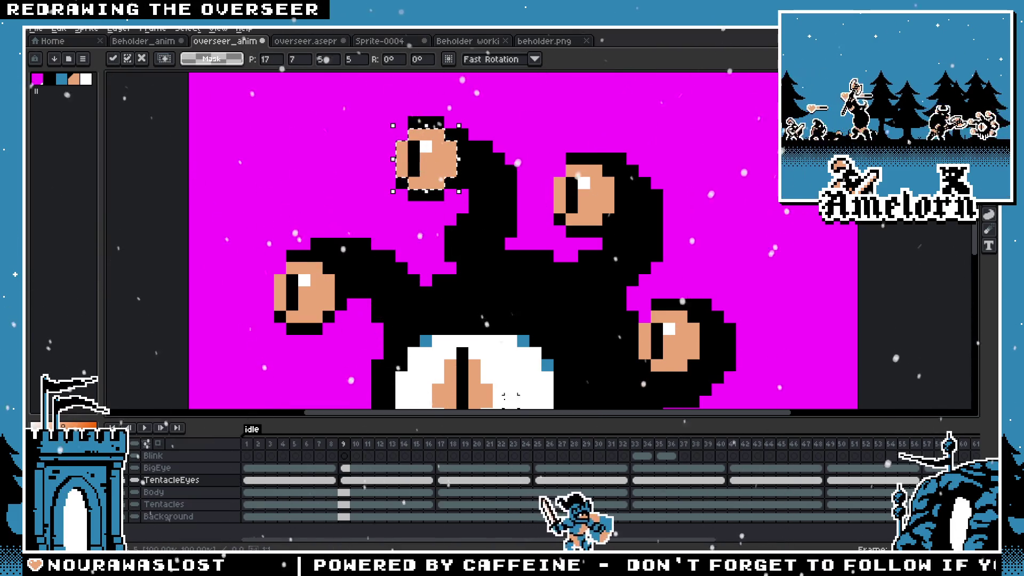
key(ctrl+v)
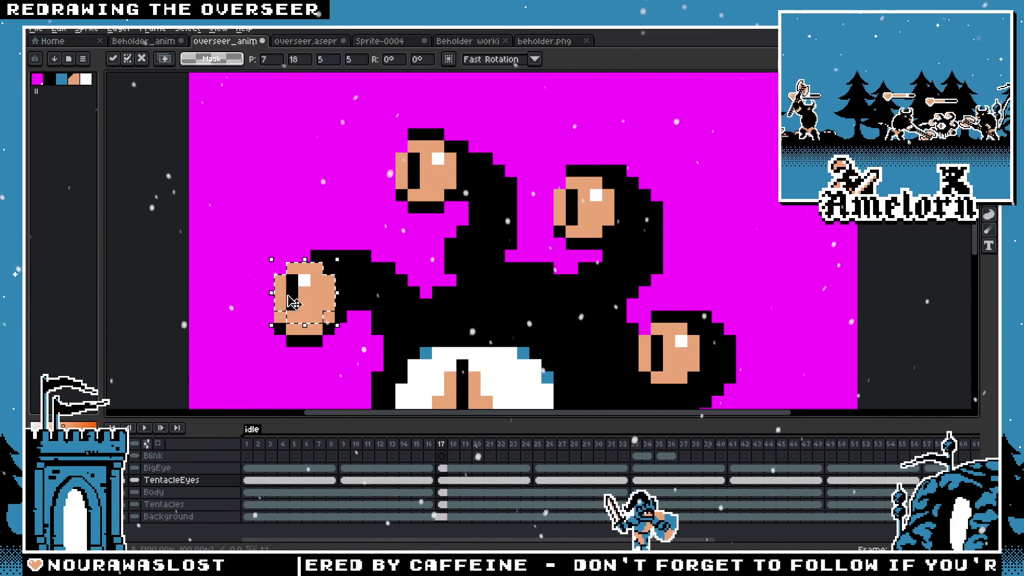
mouse_move(424, 156)
mouse_down()
mouse_move(344, 266)
mouse_move(304, 300)
mouse_up()
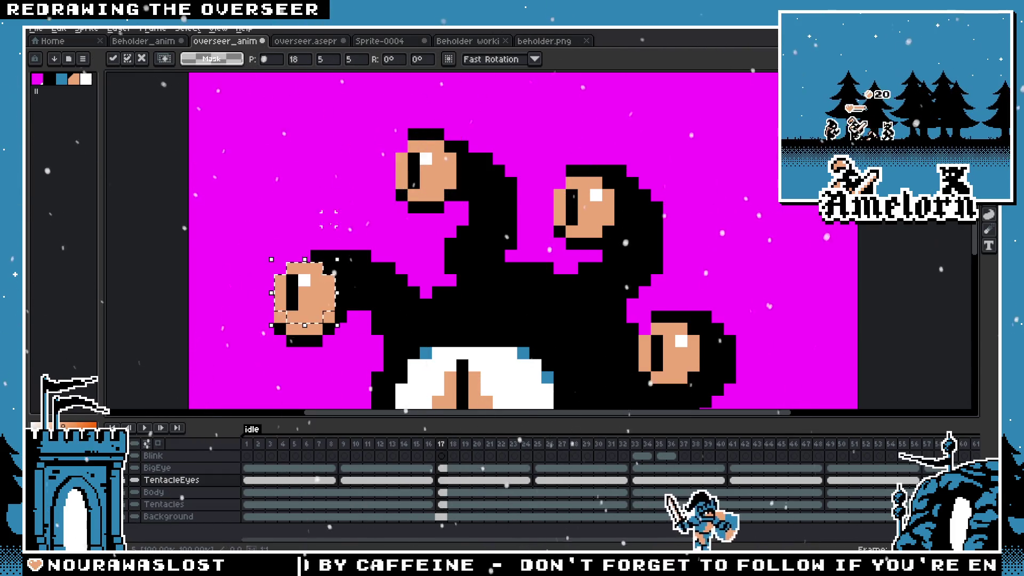
key(ctrl+v)
drag(425, 156, 580, 234)
scroll(580, 234, down, 1)
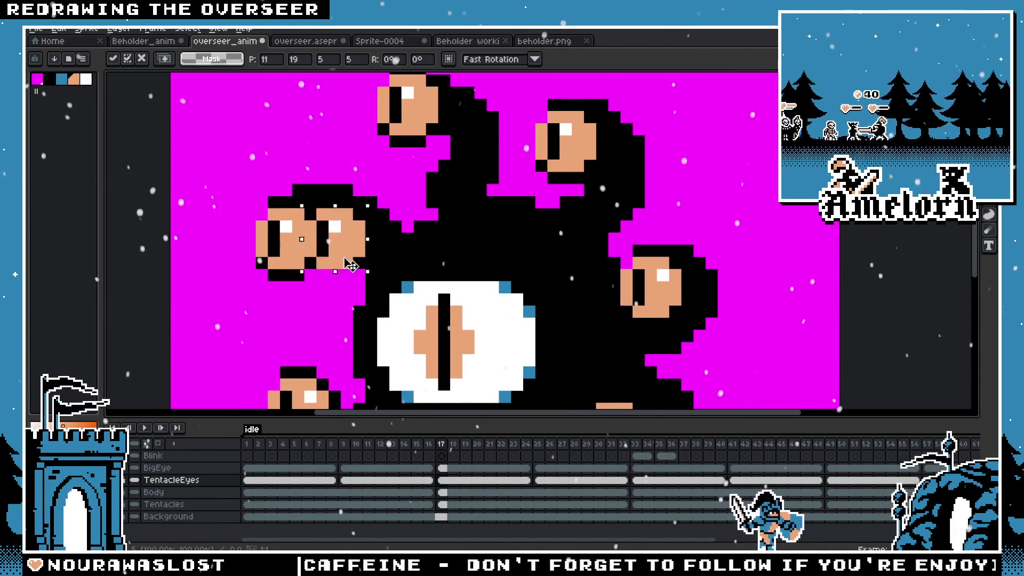
drag(320, 232, 632, 288)
scroll(558, 304, up, 1)
scroll(558, 304, down, 1)
click(328, 131)
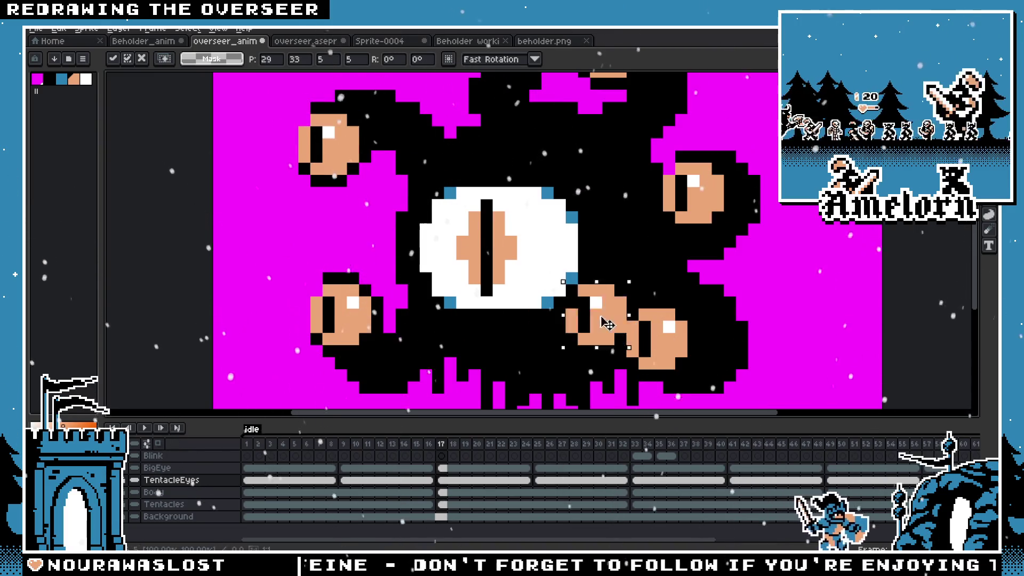
key(ctrl+v)
drag(329, 133, 340, 314)
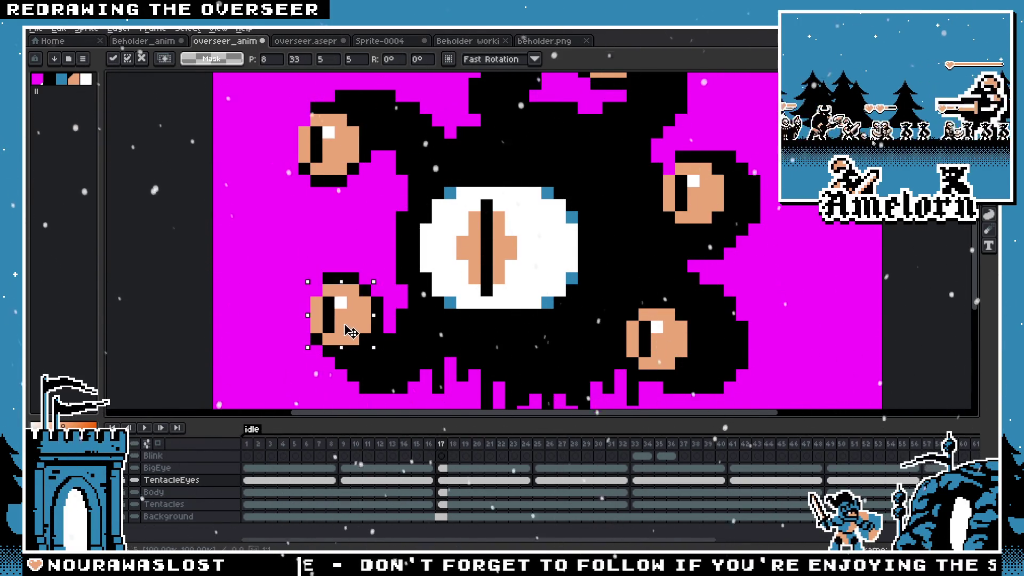
On frame 25, shift the upper-left eye and nudge the stalk eyes by a pixel
click(537, 455)
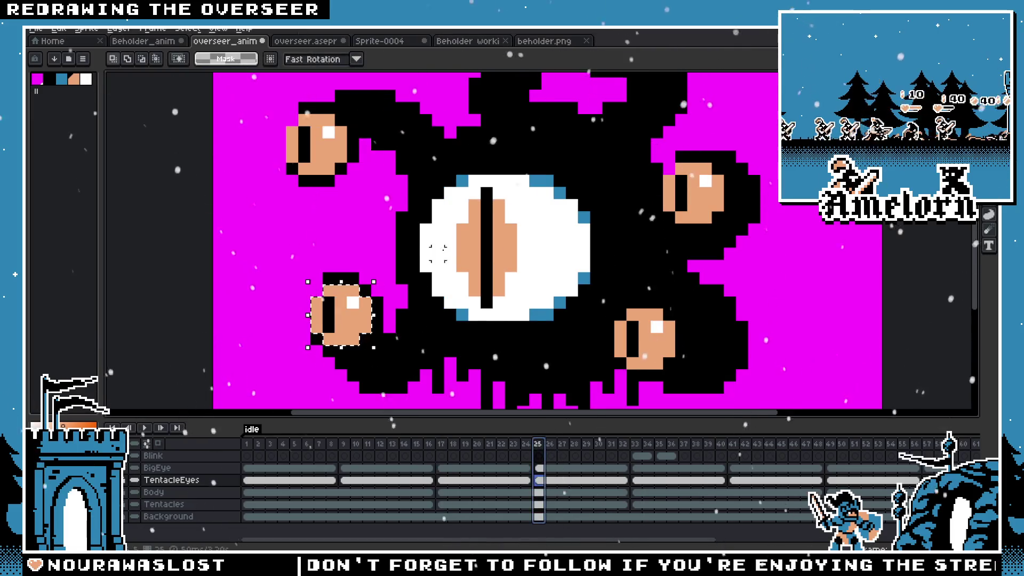
drag(320, 137, 326, 157)
click(336, 318)
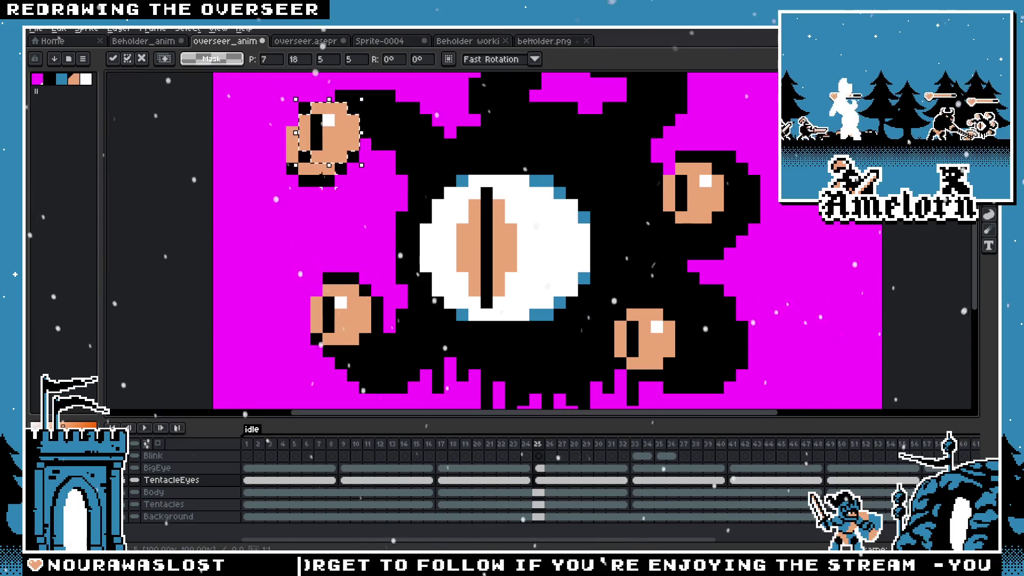
click(680, 192)
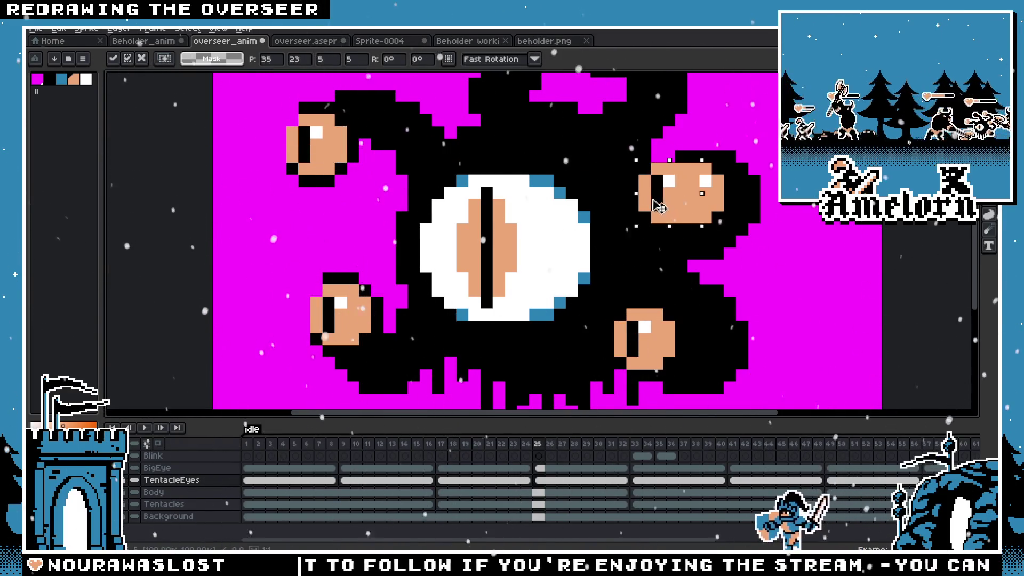
scroll(658, 205, up, 5)
click(481, 187)
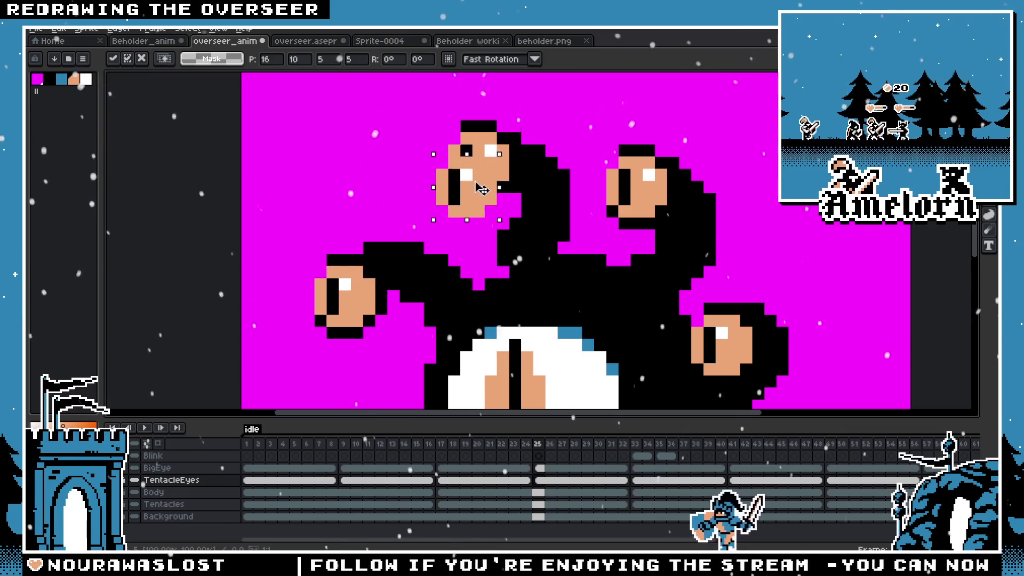
key(Left)
click(655, 195)
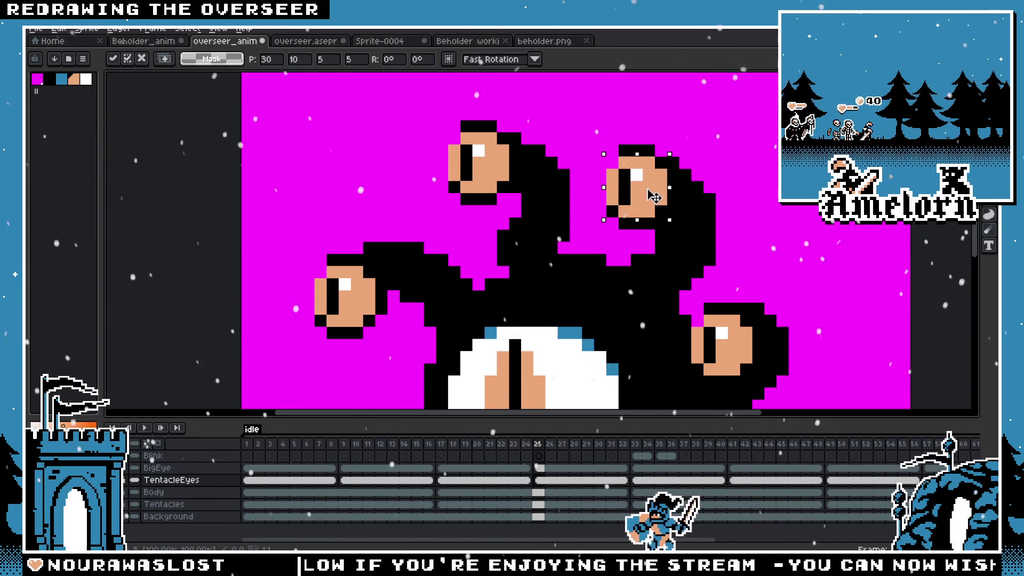
key(Up)
On frame 33, nudge and move the left tentacle eye and check the right-side eyes
key(period)
click(384, 270)
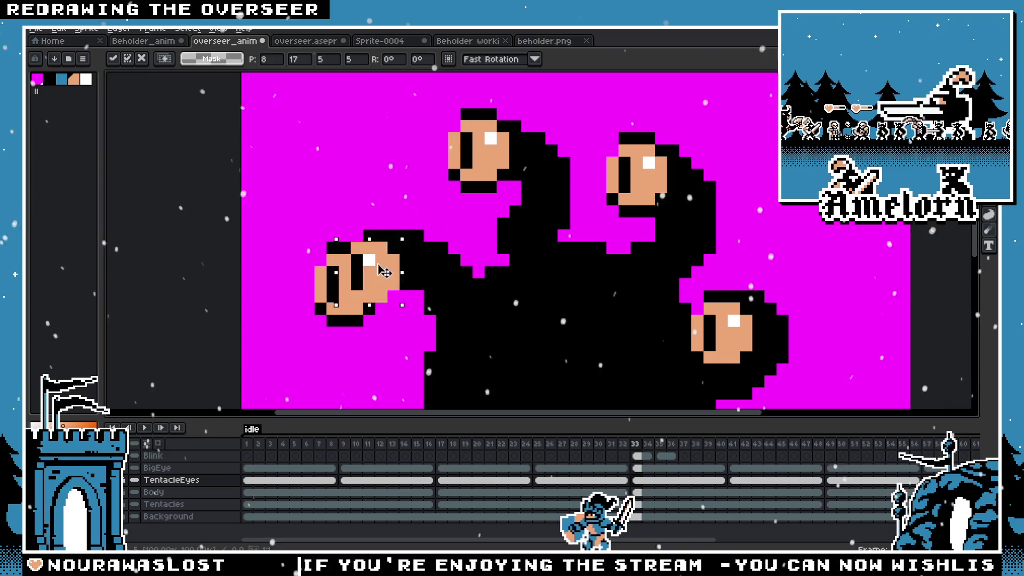
key(Down)
click(645, 181)
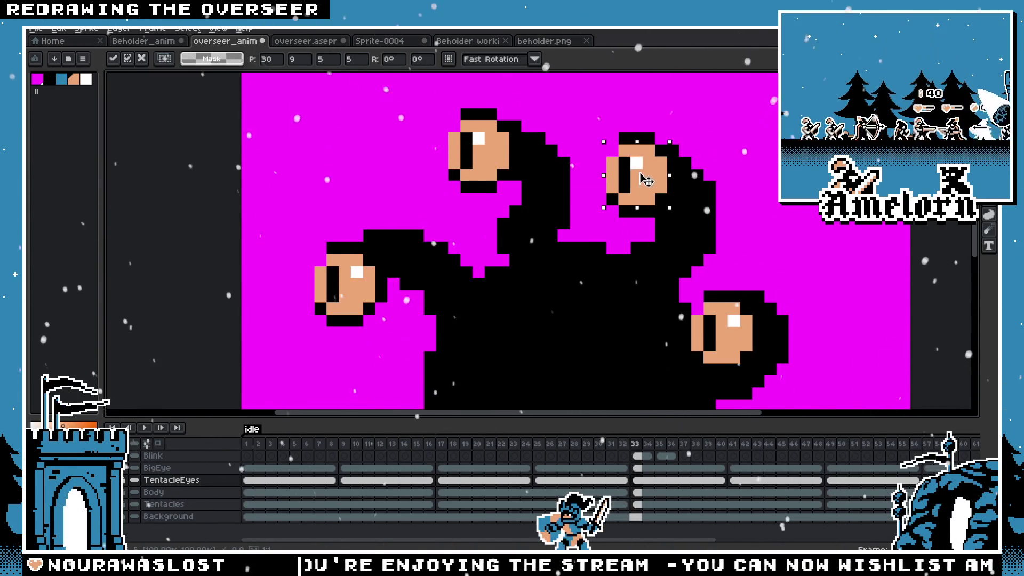
click(352, 284)
drag(363, 282, 400, 296)
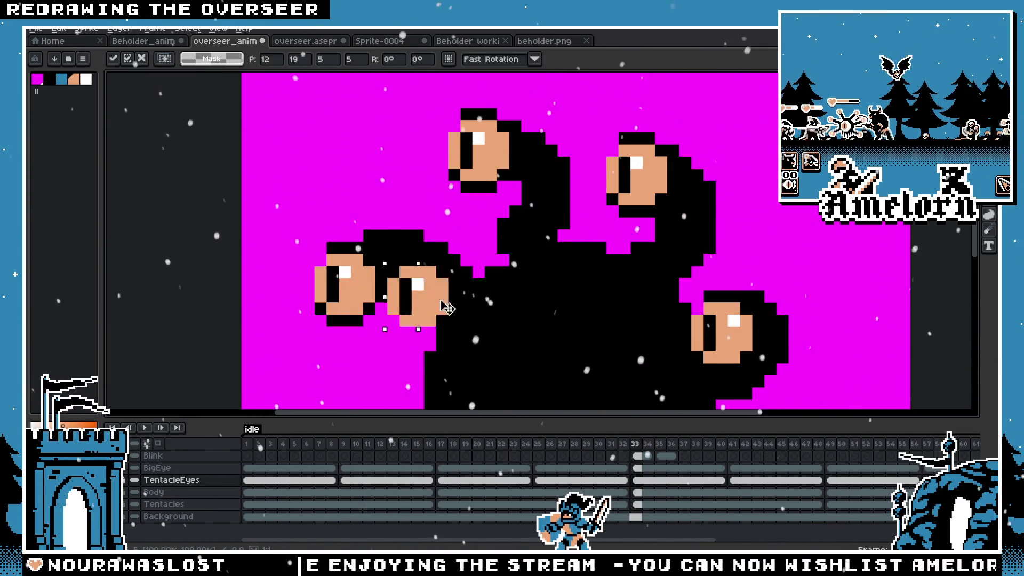
click(728, 329)
drag(681, 321, 598, 243)
click(376, 168)
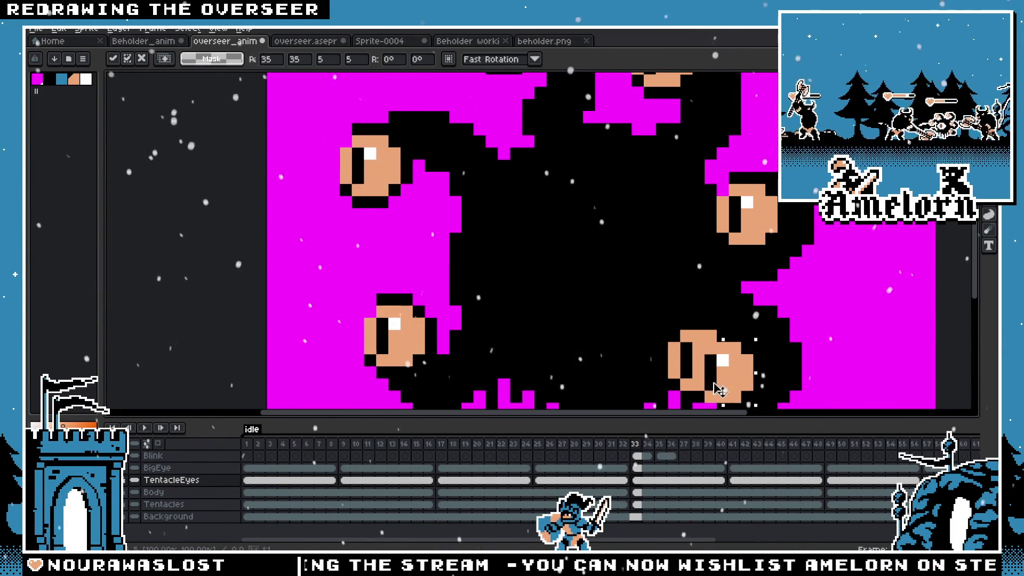
click(698, 365)
On frame 41, move the top stalk and left tentacle eyes, undoing one misplaced move
click(732, 444)
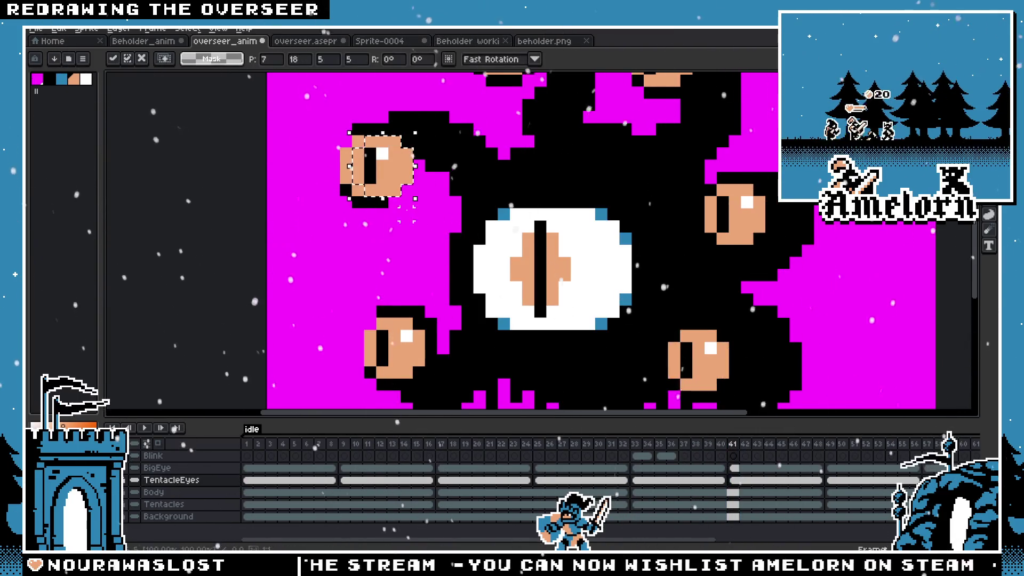
click(395, 349)
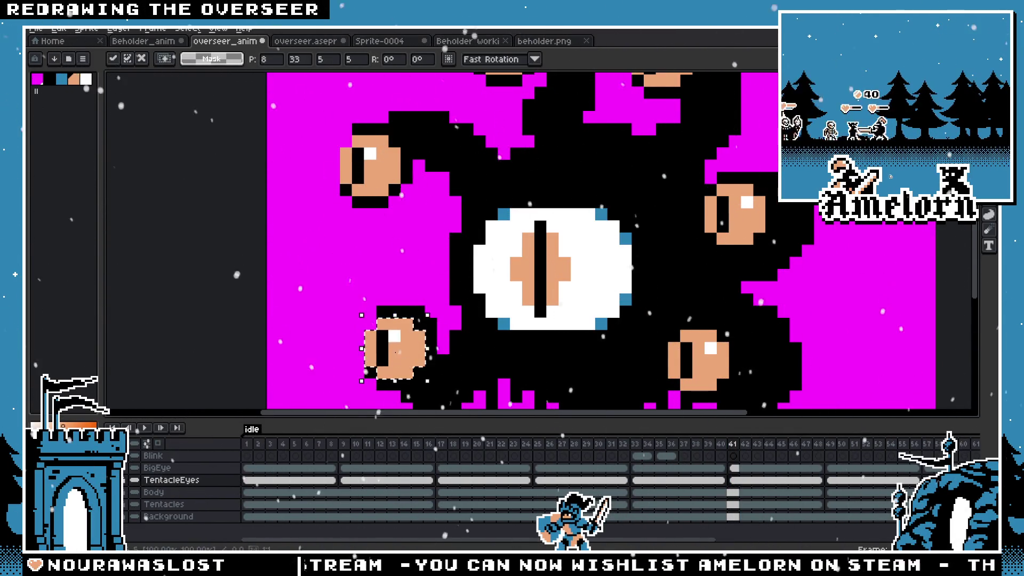
click(387, 172)
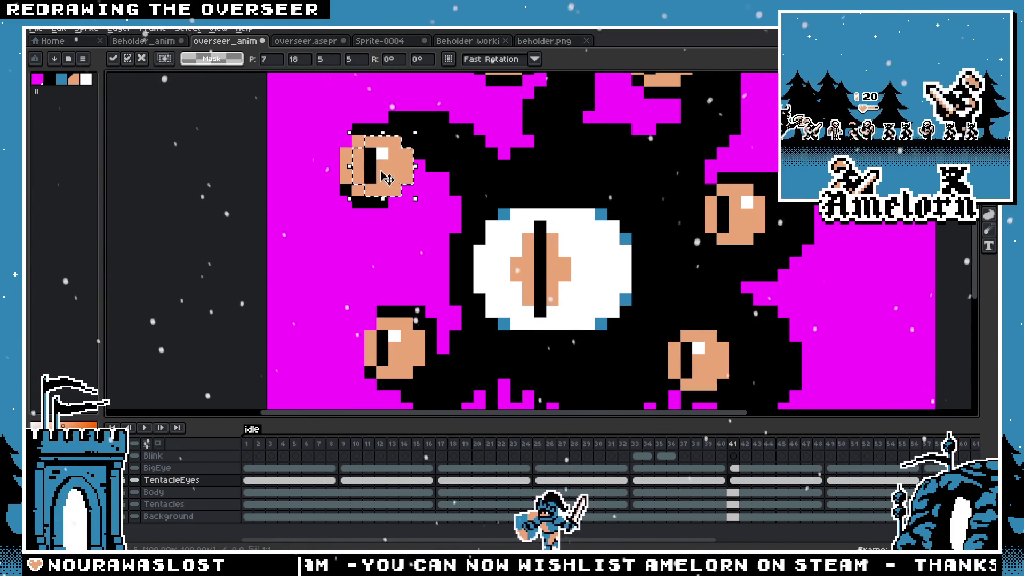
scroll(386, 178, up, 3)
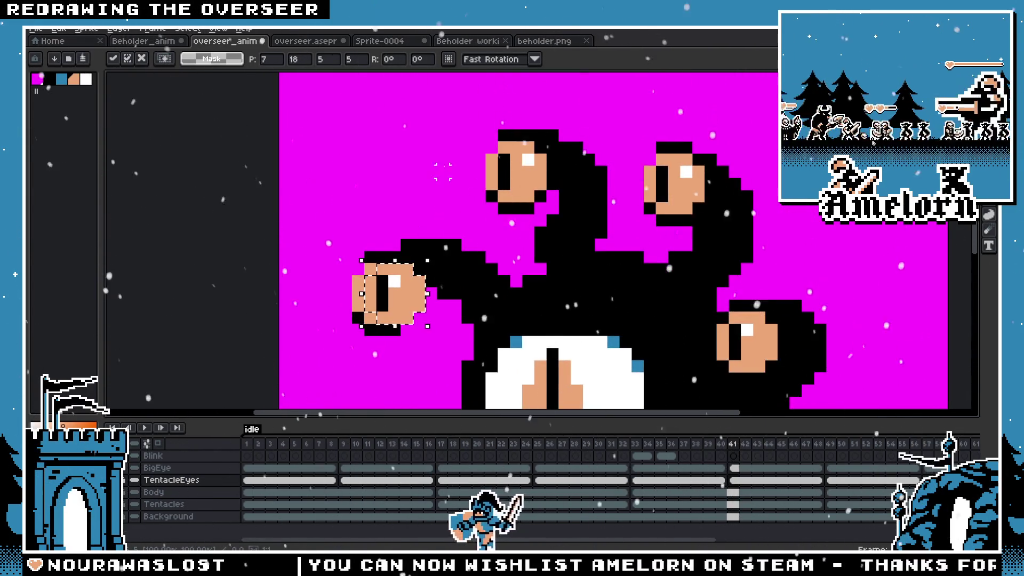
drag(392, 294, 650, 224)
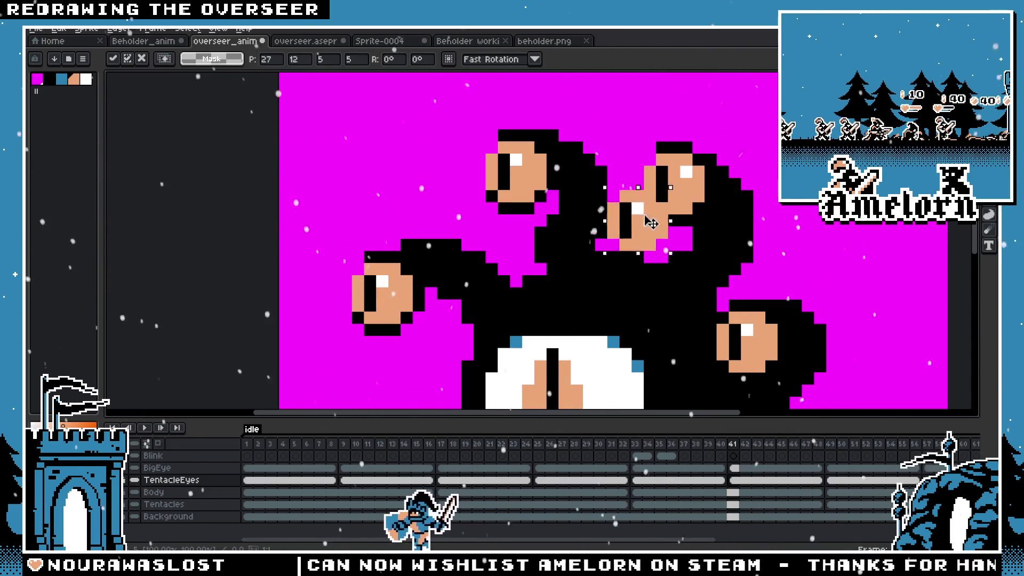
key(ctrl+z)
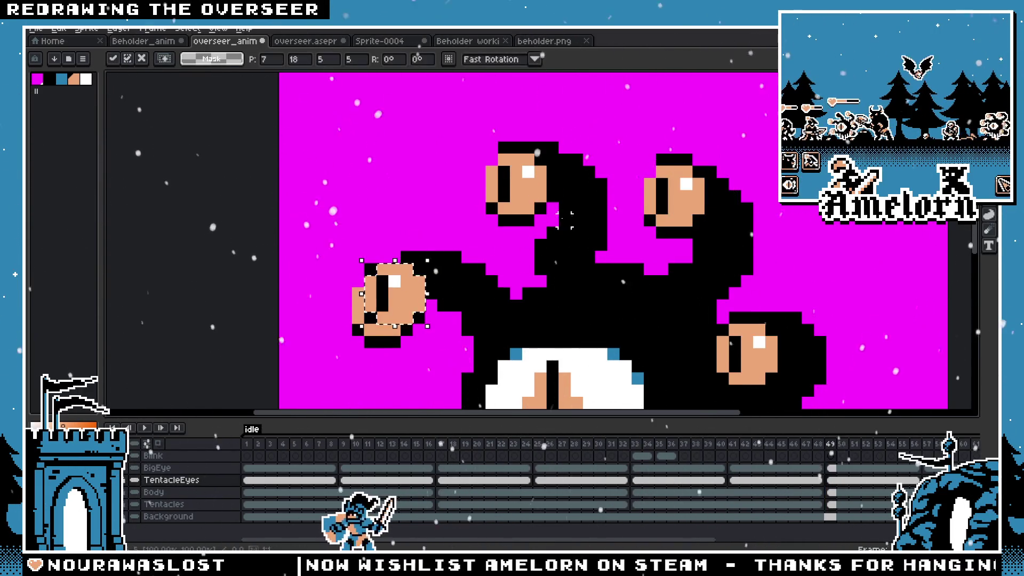
drag(387, 322, 520, 202)
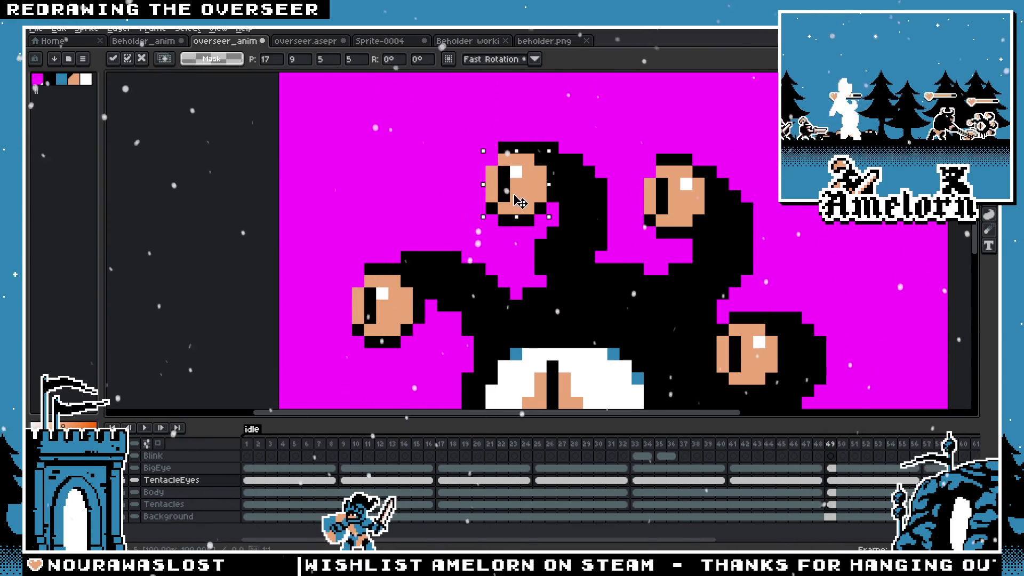
drag(392, 295, 664, 220)
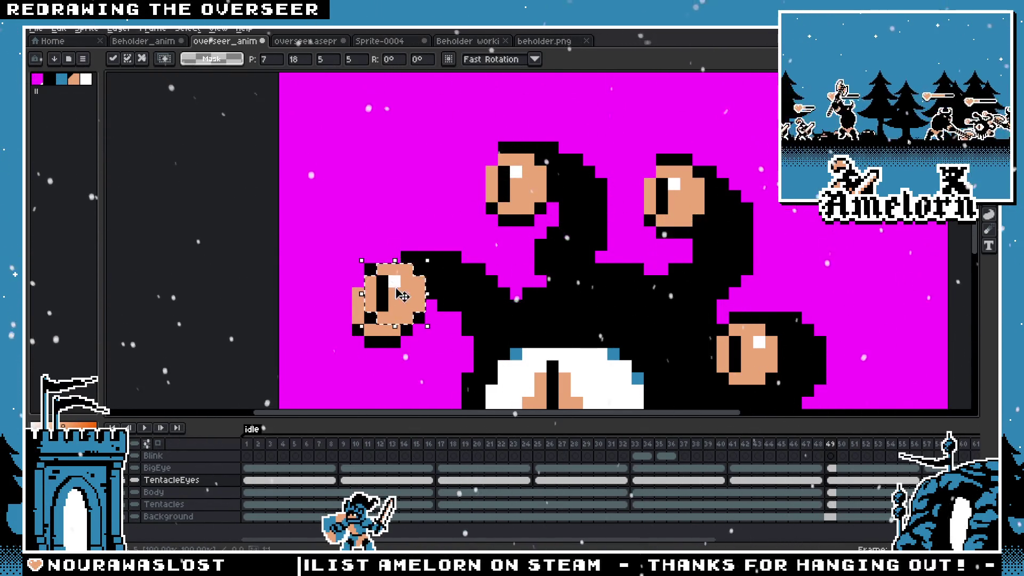
scroll(401, 294, down, 1)
Set the remaining tentacle eyes onto their tentacle tips and pick frame 59 to edit
mouse_move(376, 160)
mouse_down()
mouse_move(430, 191)
mouse_move(358, 302)
mouse_move(369, 320)
mouse_up()
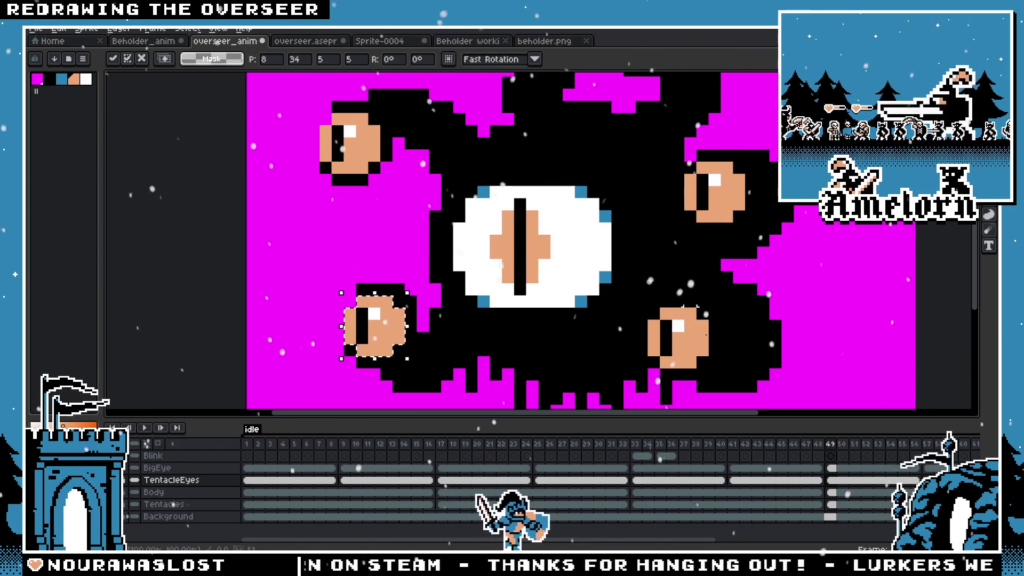
mouse_move(370, 321)
mouse_down()
mouse_move(364, 138)
mouse_move(375, 338)
mouse_up()
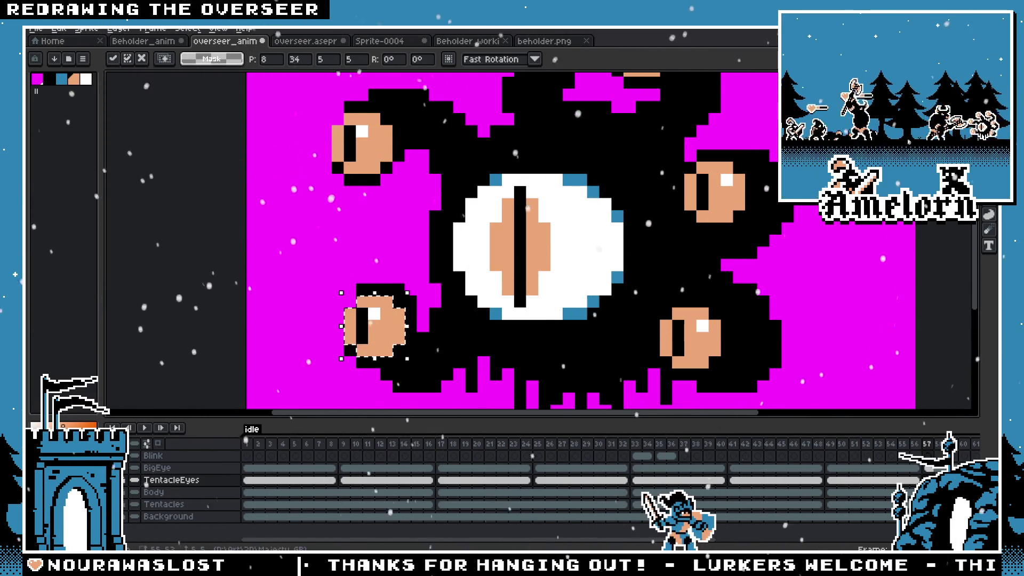
drag(374, 324, 696, 345)
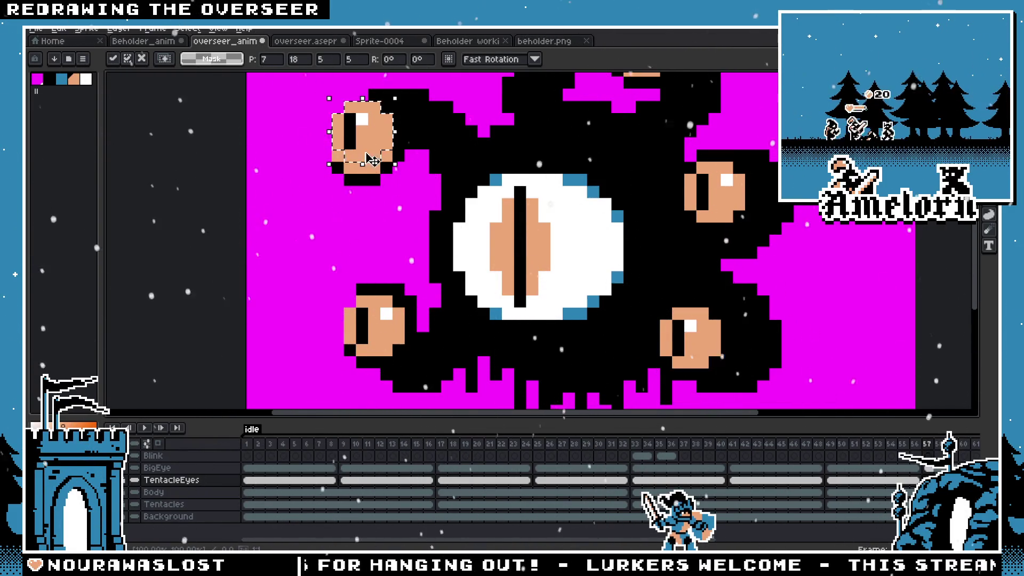
drag(370, 158, 378, 350)
drag(365, 132, 721, 200)
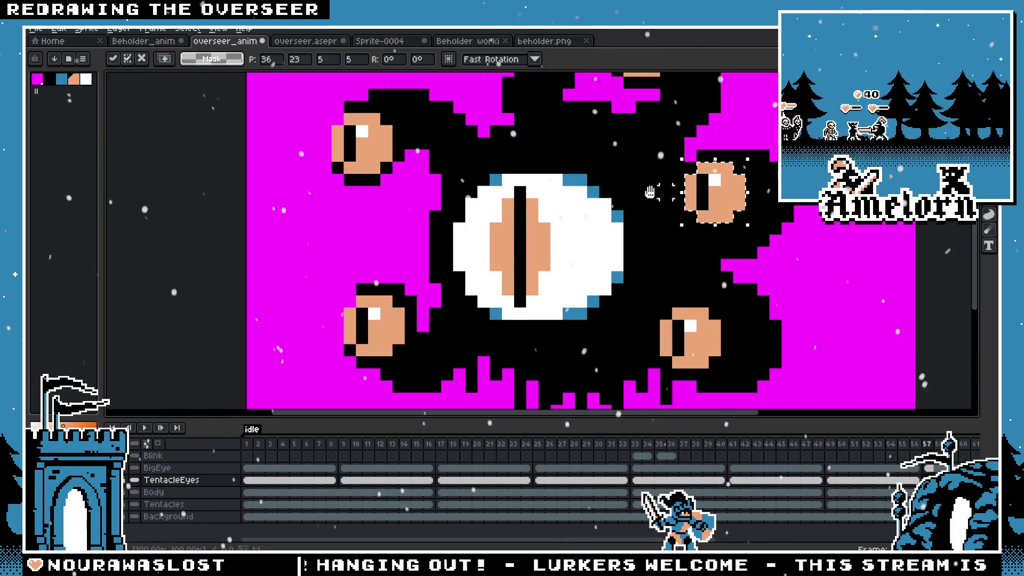
scroll(530, 288, up, 3)
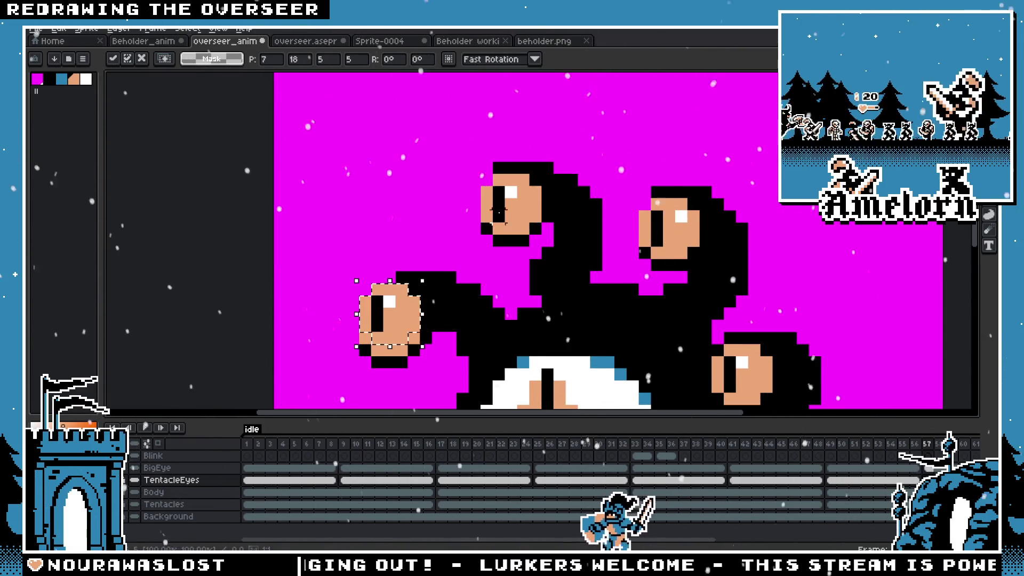
drag(391, 314, 676, 222)
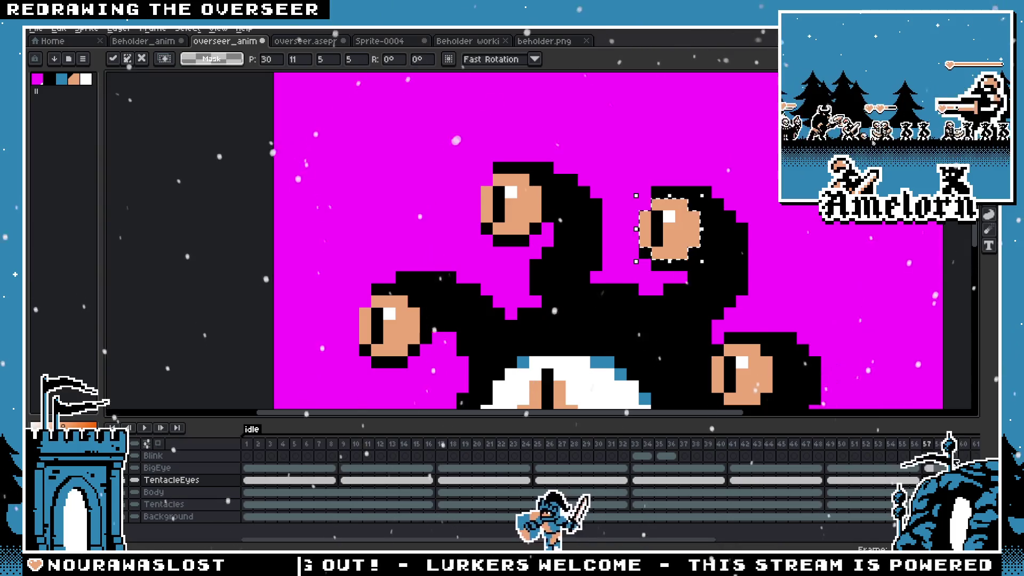
drag(800, 538, 698, 541)
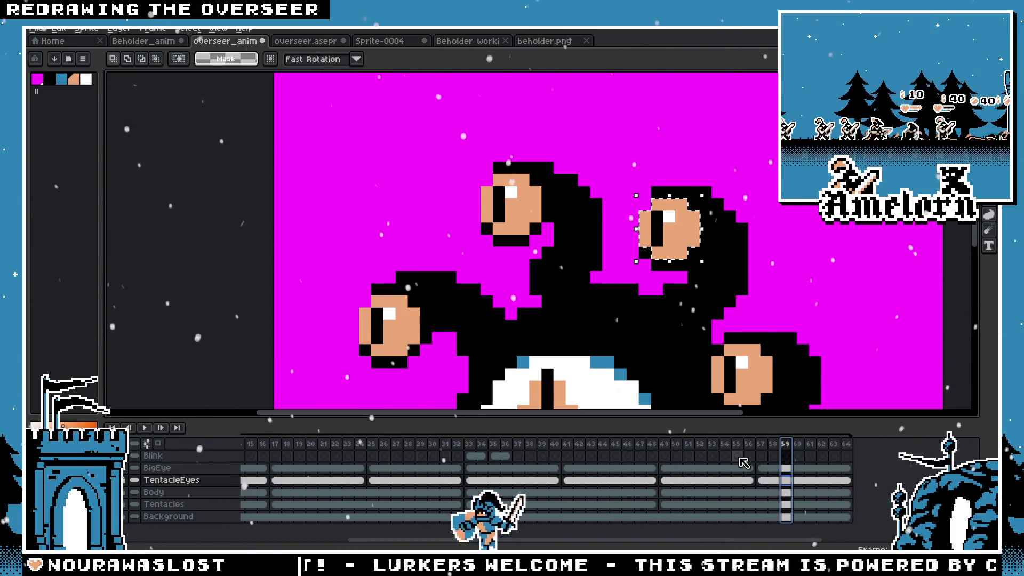
scroll(585, 342, down, 3)
Play the idle loop from frame 1 twice to check the tentacle eyes ride the swaying tentacles
drag(585, 343, 533, 272)
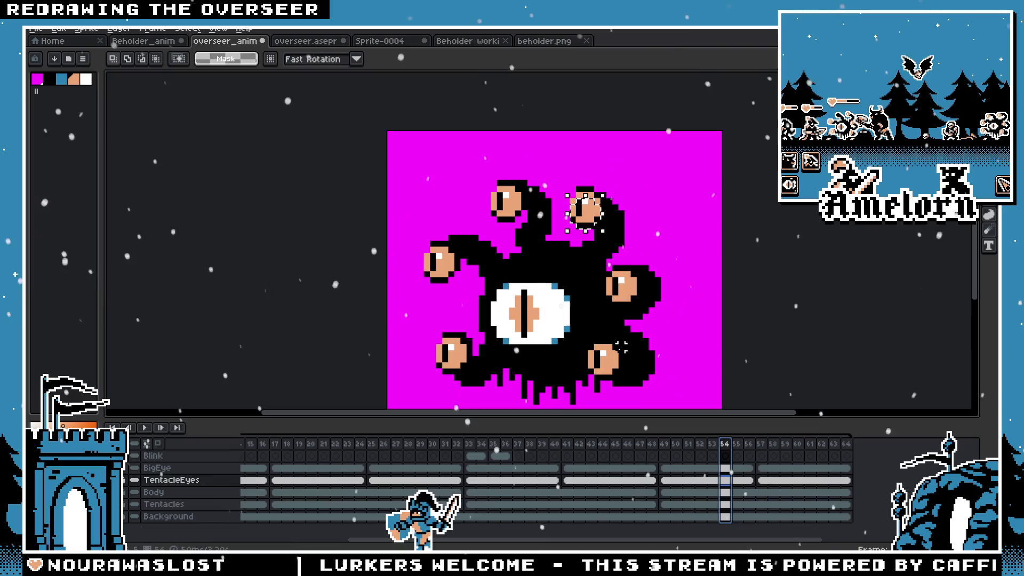
scroll(272, 458, up, 5)
click(250, 445)
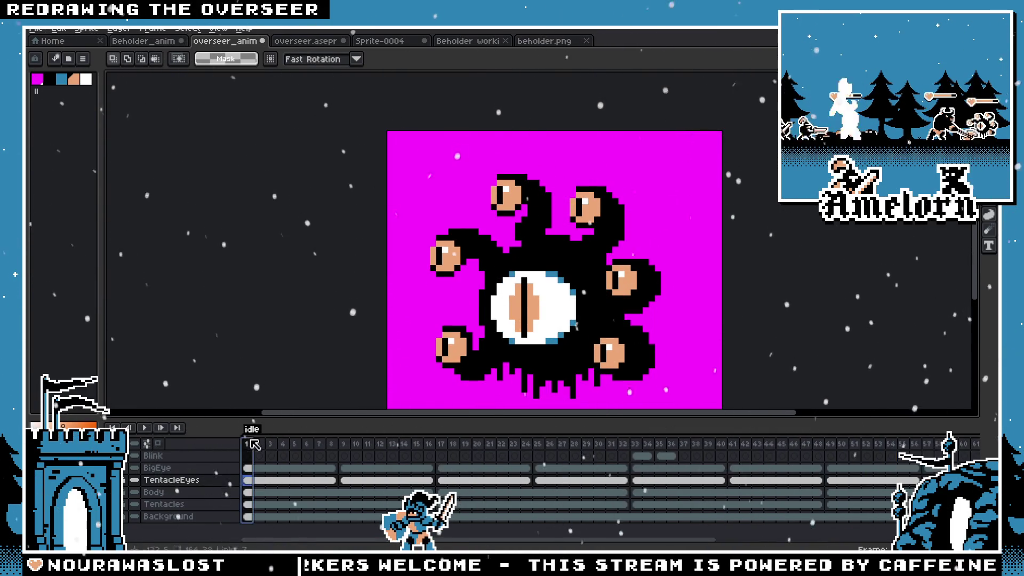
click(144, 429)
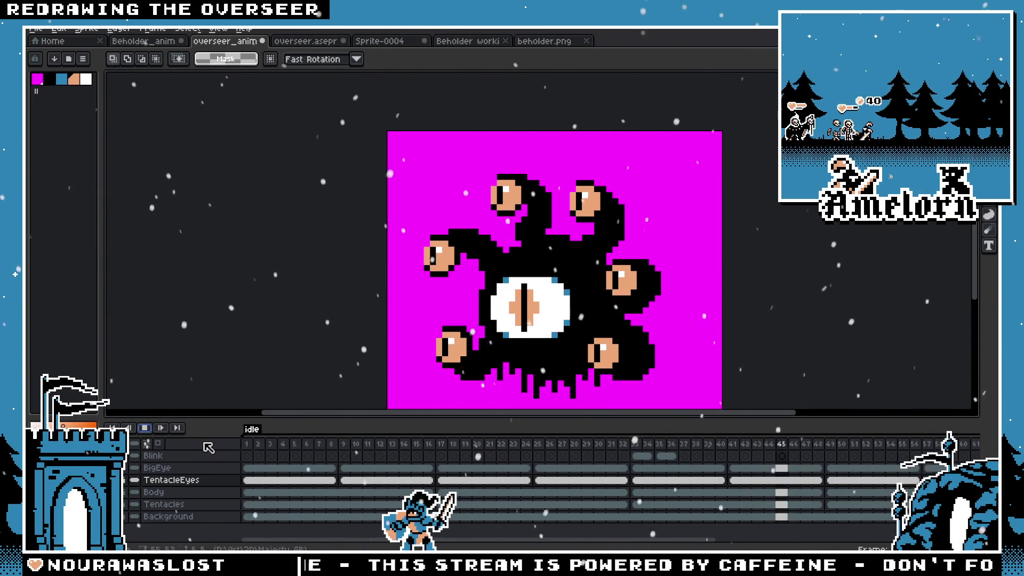
click(145, 431)
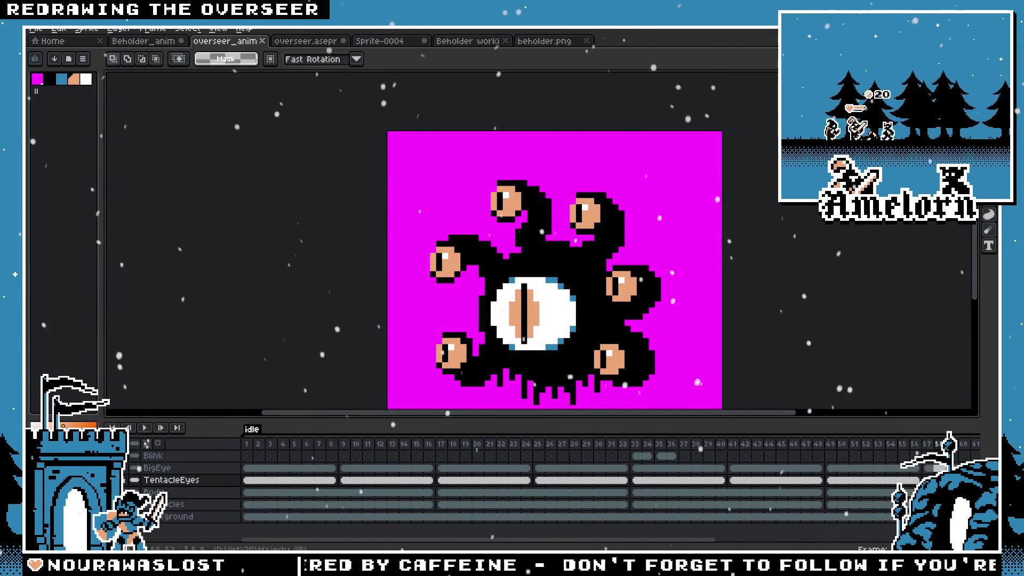
click(155, 432)
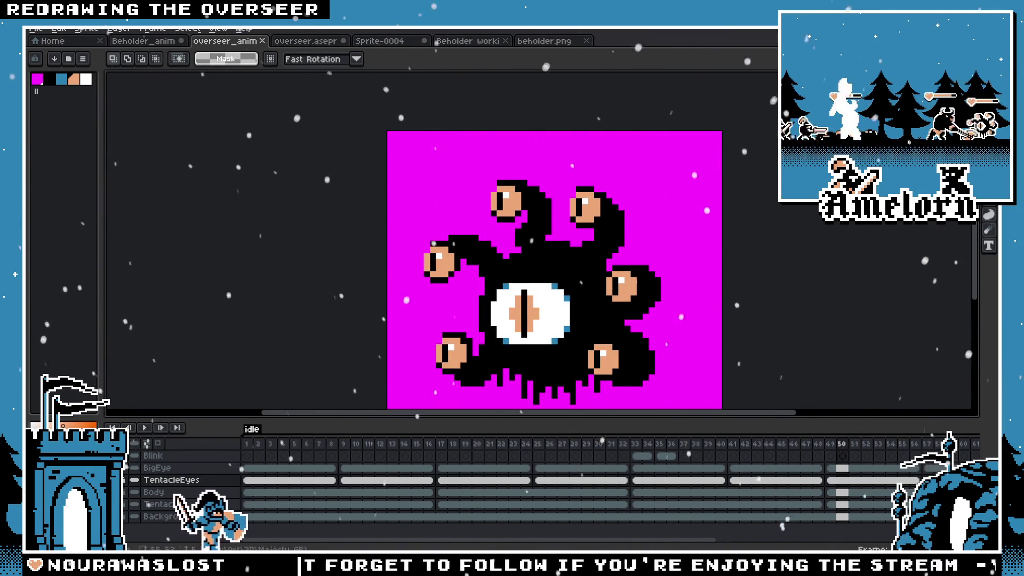
Select the Blink layer to start picking layers for merging
click(156, 456)
Flatten all the sprite's layers into a single Flattened layer
shift+click(163, 504)
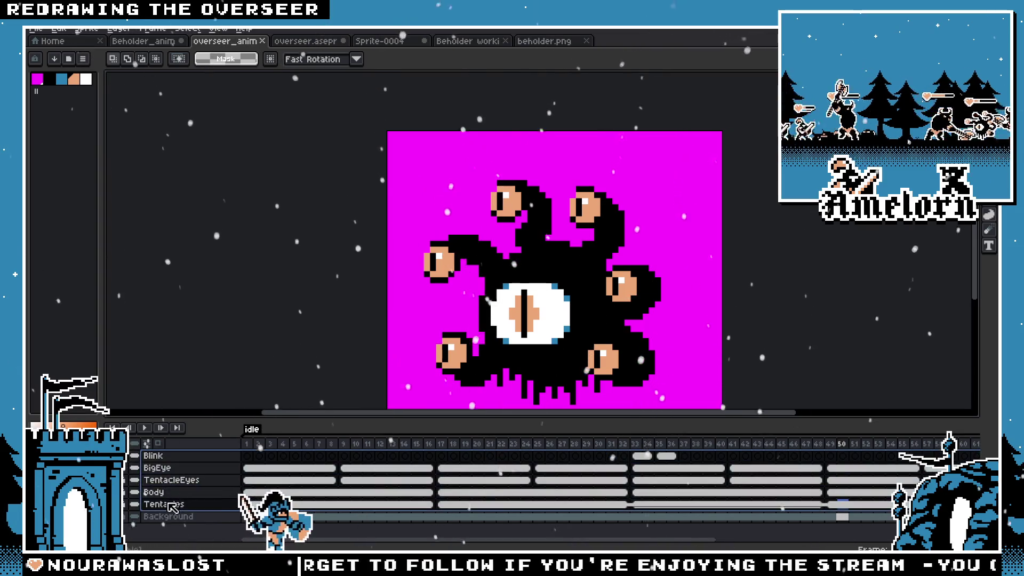
right_click(163, 505)
click(200, 516)
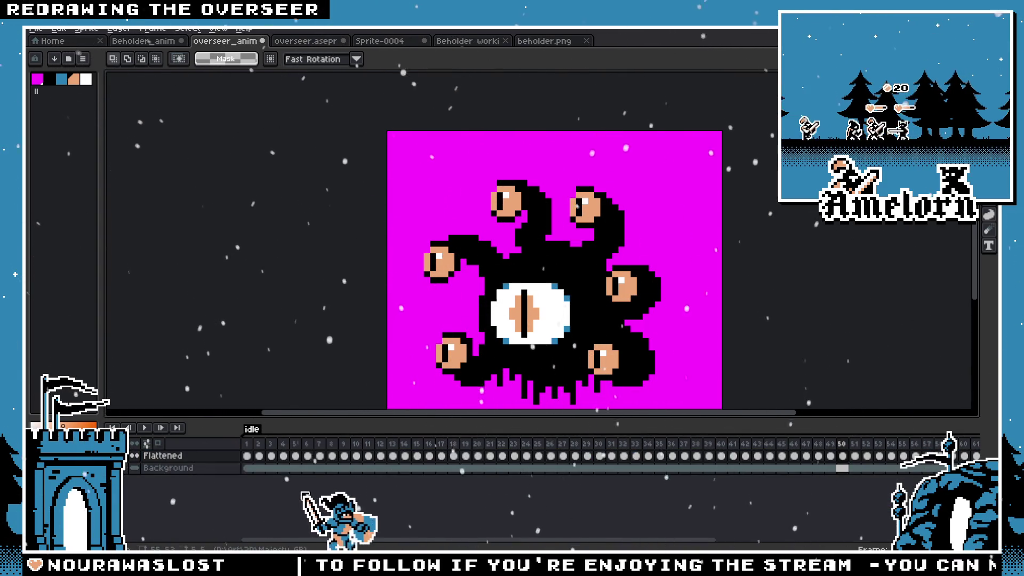
Select every frame and apply a white Outline effect around the beholder
click(246, 455)
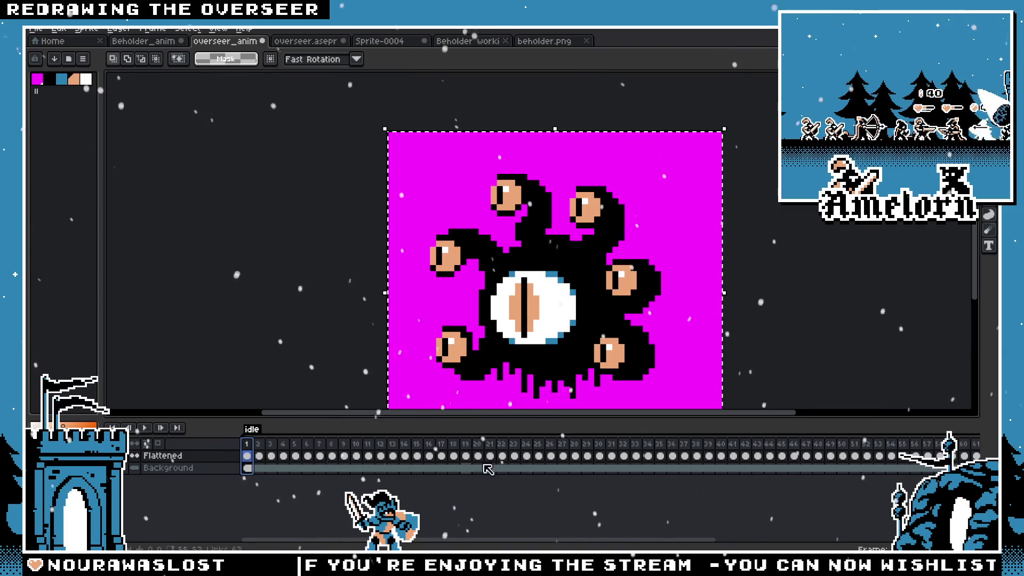
scroll(560, 456, down, 8)
click(792, 445)
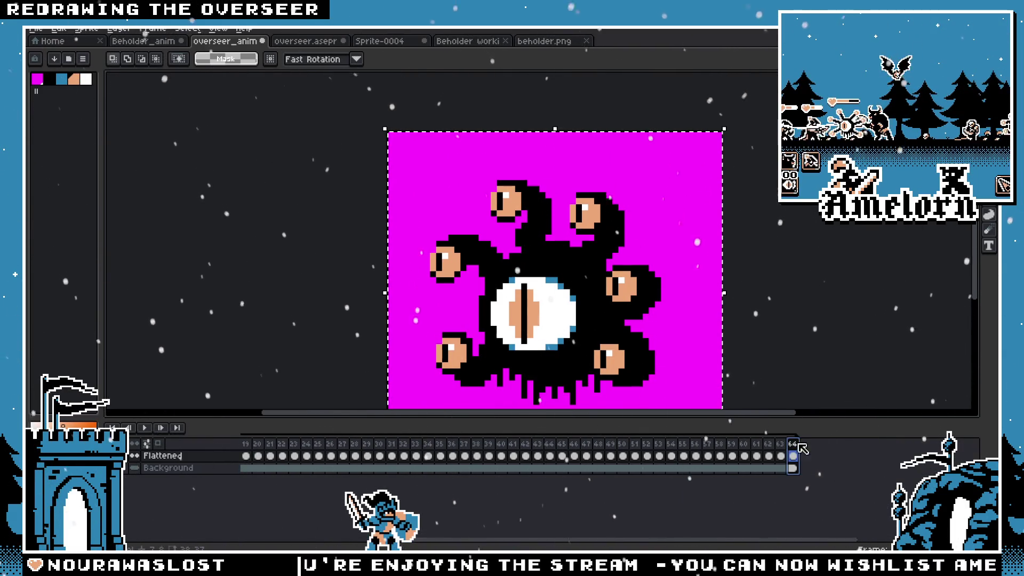
key(ctrl+z)
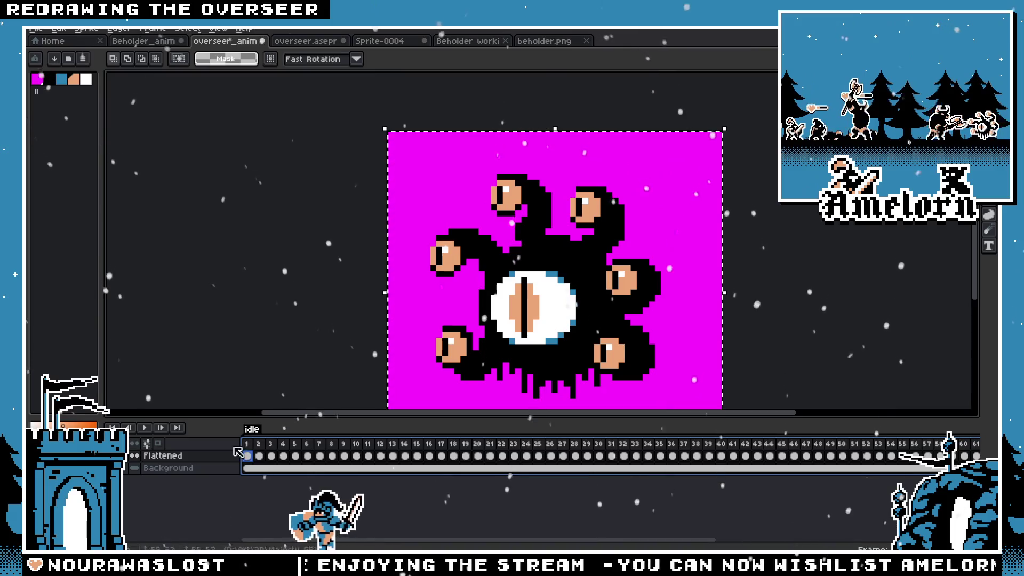
key(i)
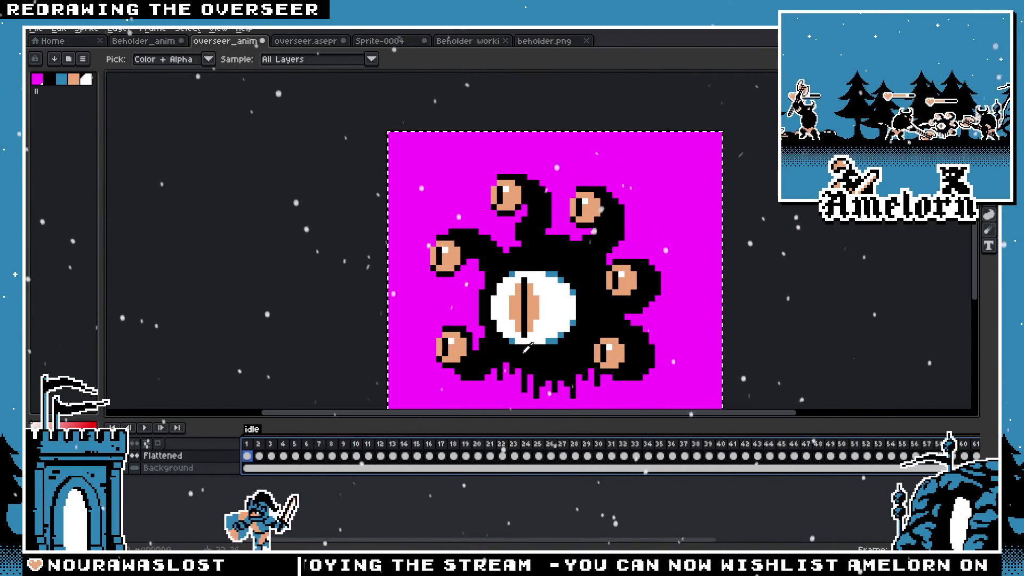
key(shift+o)
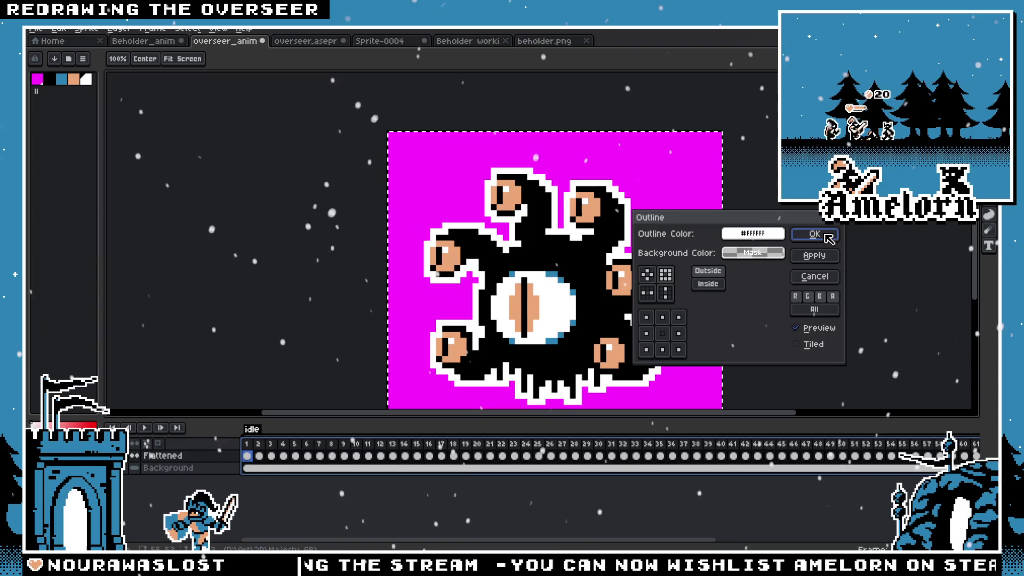
click(815, 234)
Step to the next frame and play the outlined idle animation
key(Right)
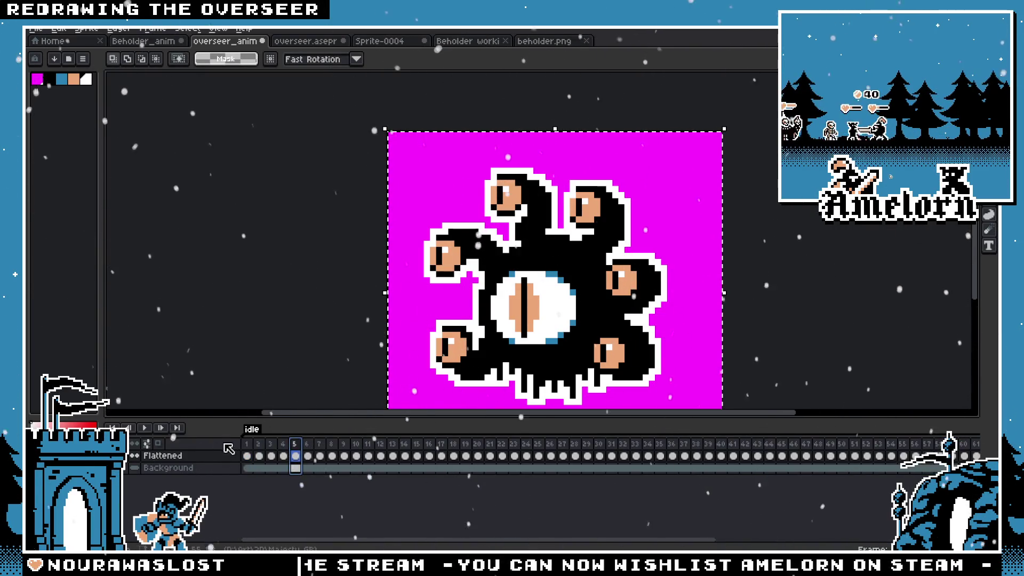
click(160, 429)
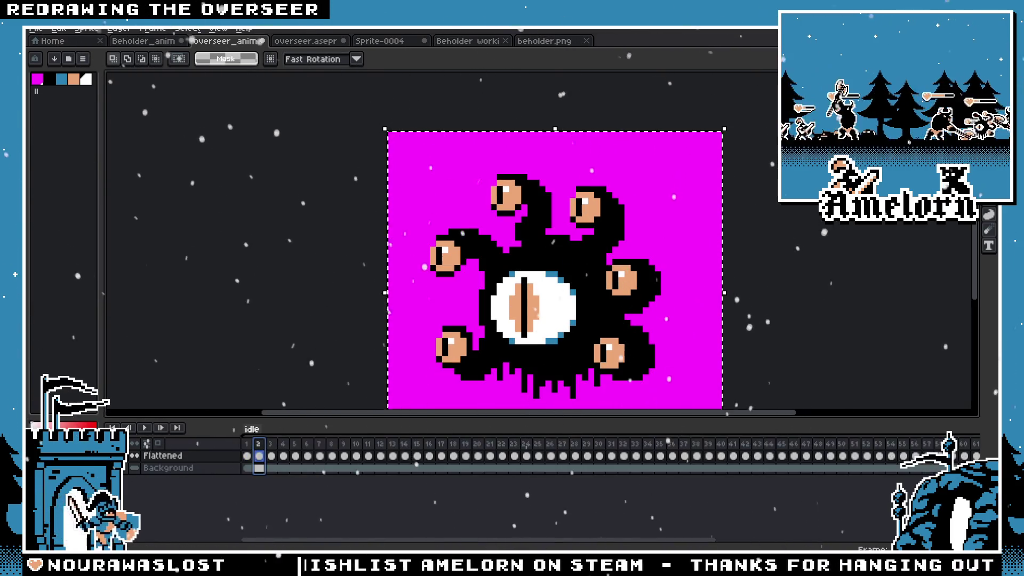
Undo the flatten and outline, then play the layered idle loop with the timeline hidden
click(228, 41)
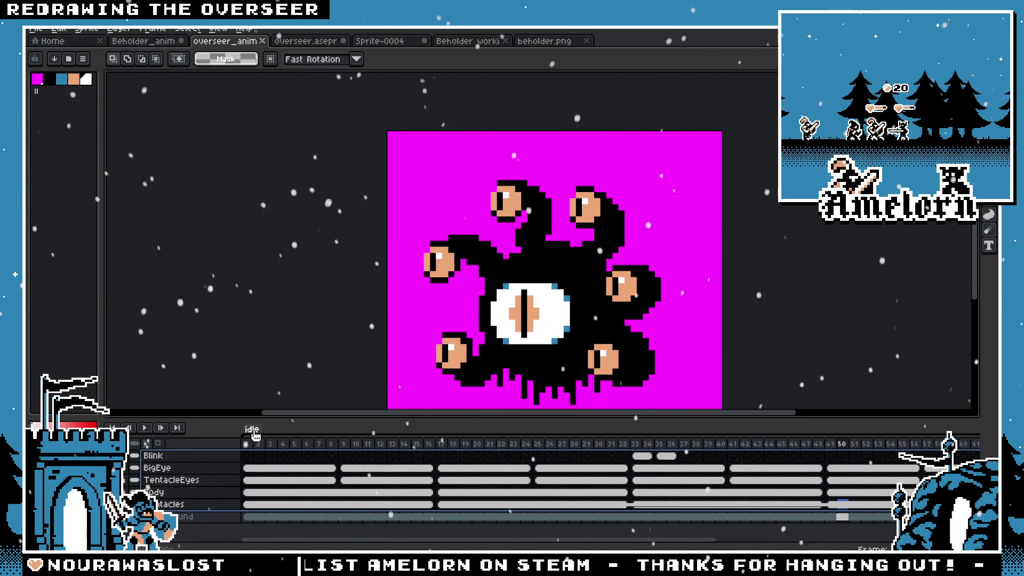
click(248, 445)
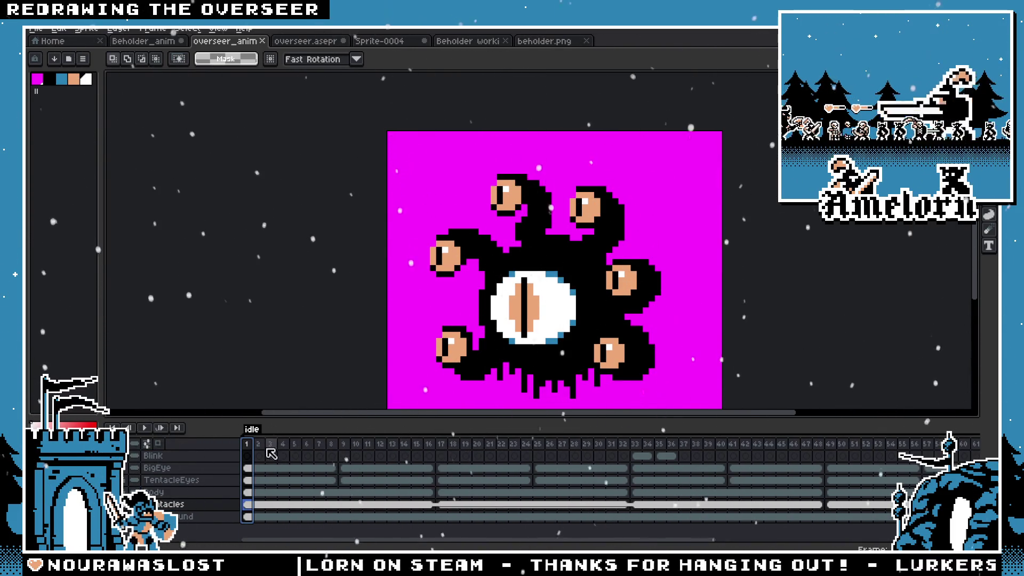
click(307, 444)
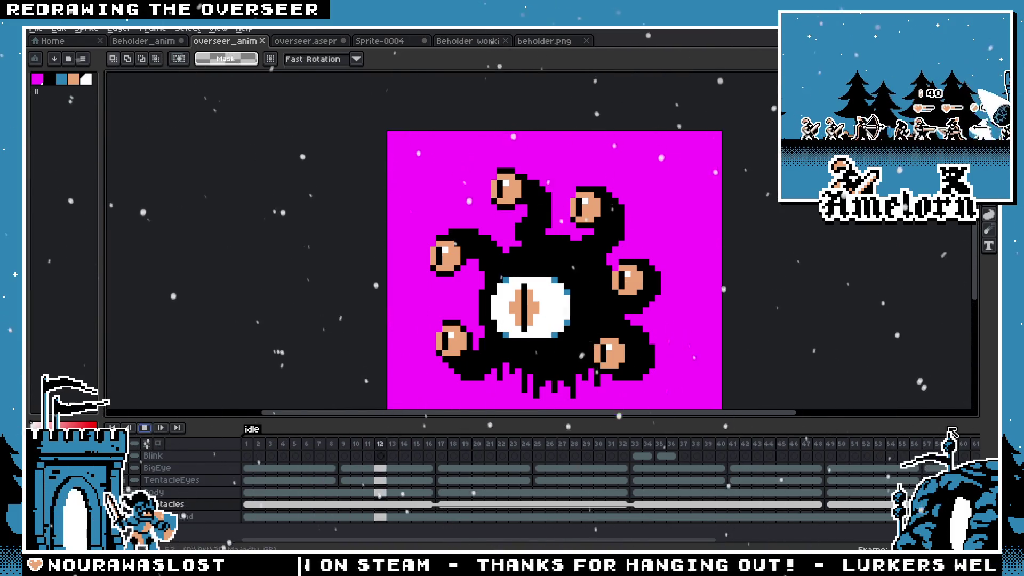
key(Tab)
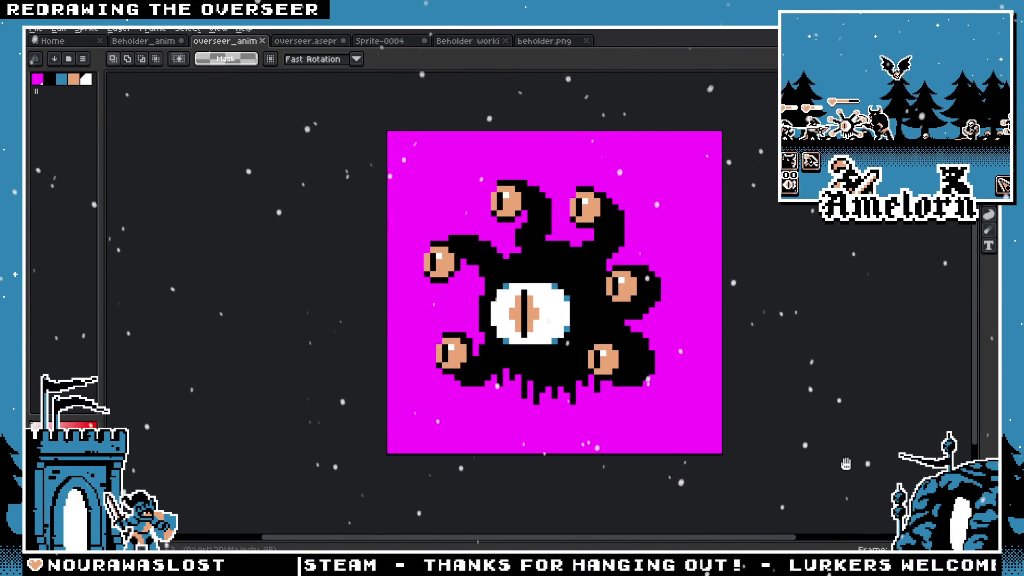
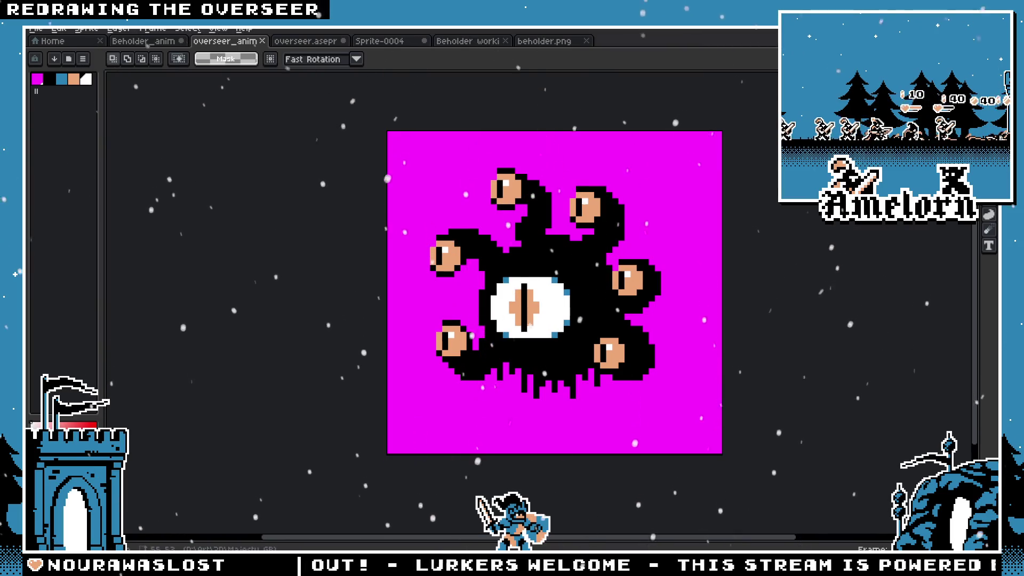
Adjust the beholder sprite's position in view while toggling the timeline on and off
key(Tab)
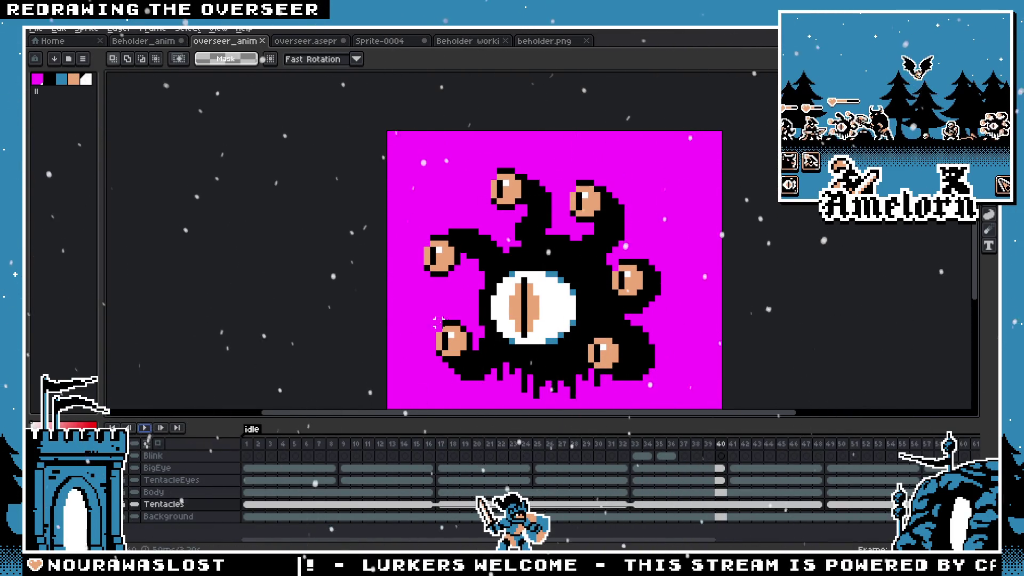
scroll(437, 321, down, 1)
scroll(569, 284, down, 1)
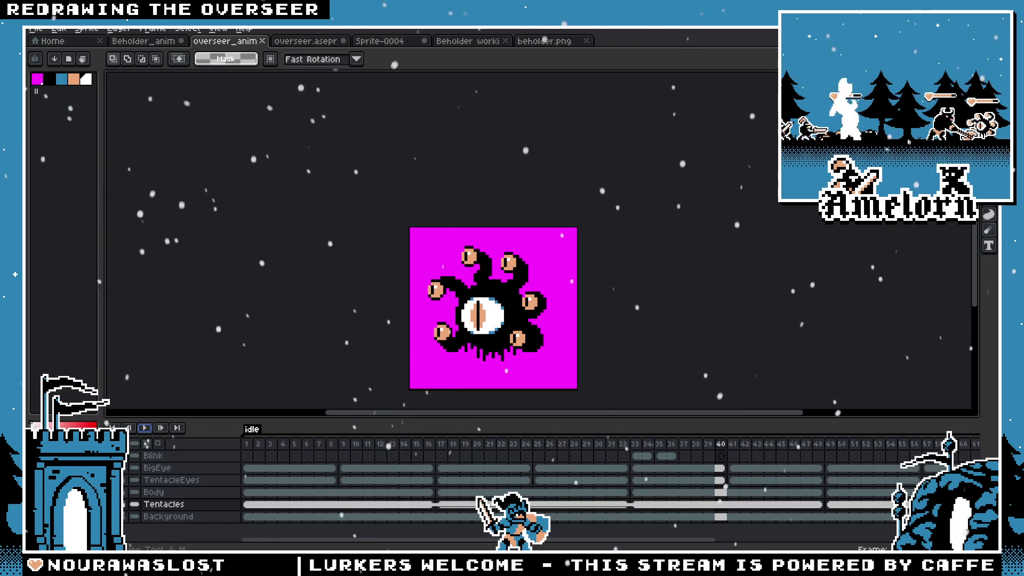
scroll(492, 309, up, 1)
drag(448, 273, 488, 304)
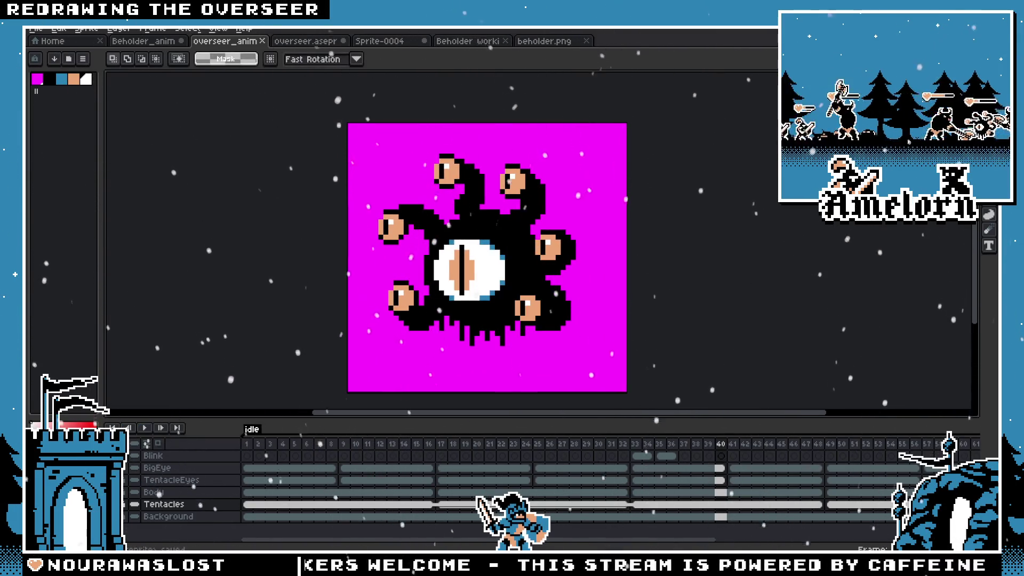
key(Tab)
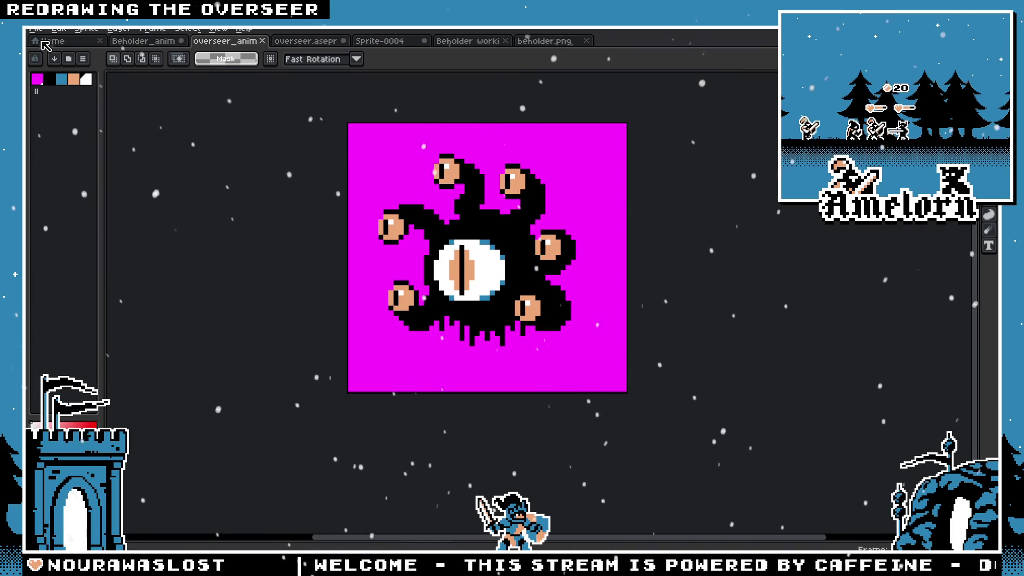
drag(471, 217, 479, 233)
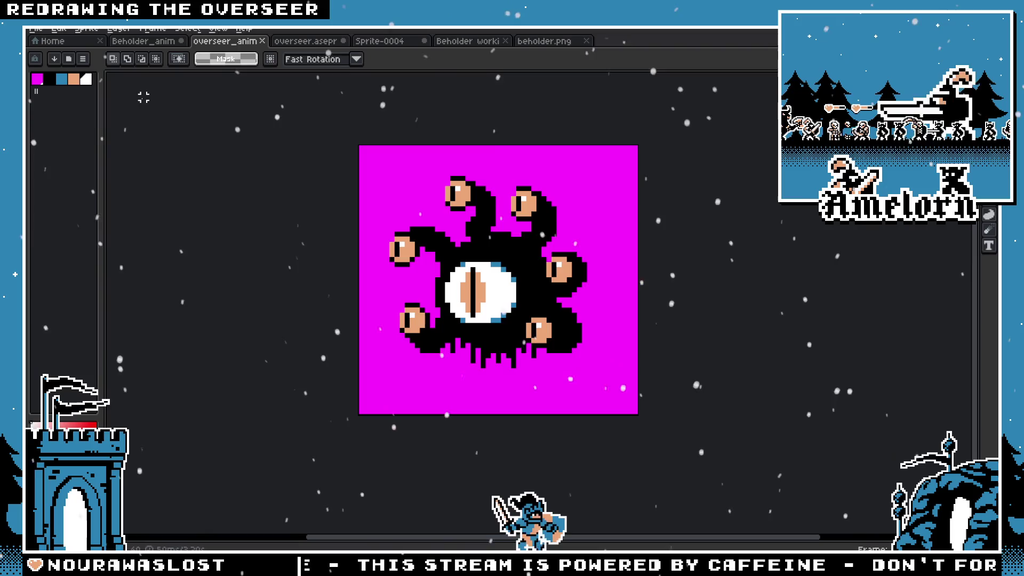
Bring up the open-file browser and navigate to the Majesty GB folder
click(36, 29)
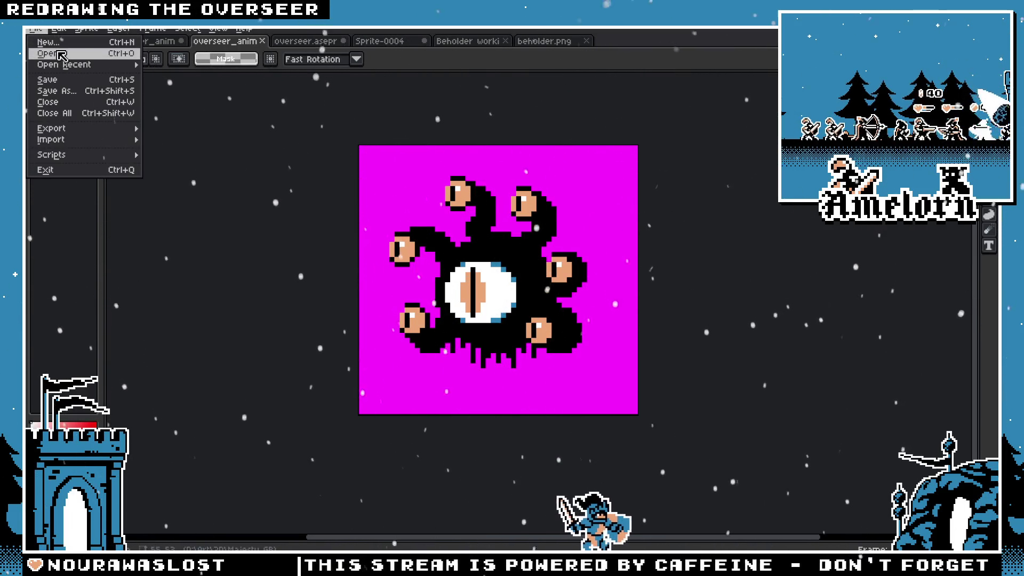
click(48, 50)
click(244, 53)
click(235, 167)
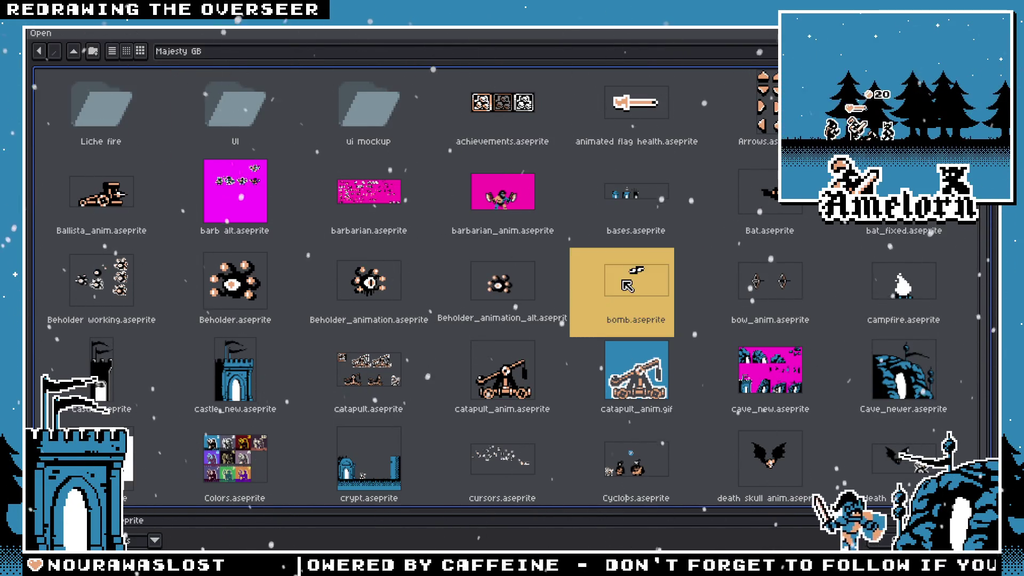
scroll(632, 280, down, 2)
scroll(632, 280, down, 2)
scroll(632, 281, down, 2)
scroll(632, 278, down, 3)
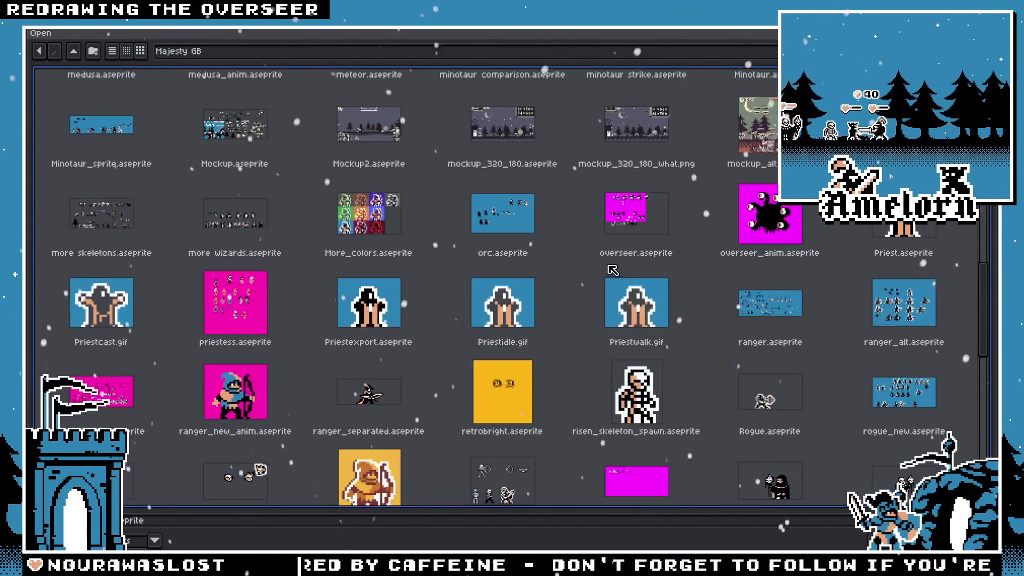
scroll(585, 267, down, 3)
scroll(540, 251, down, 2)
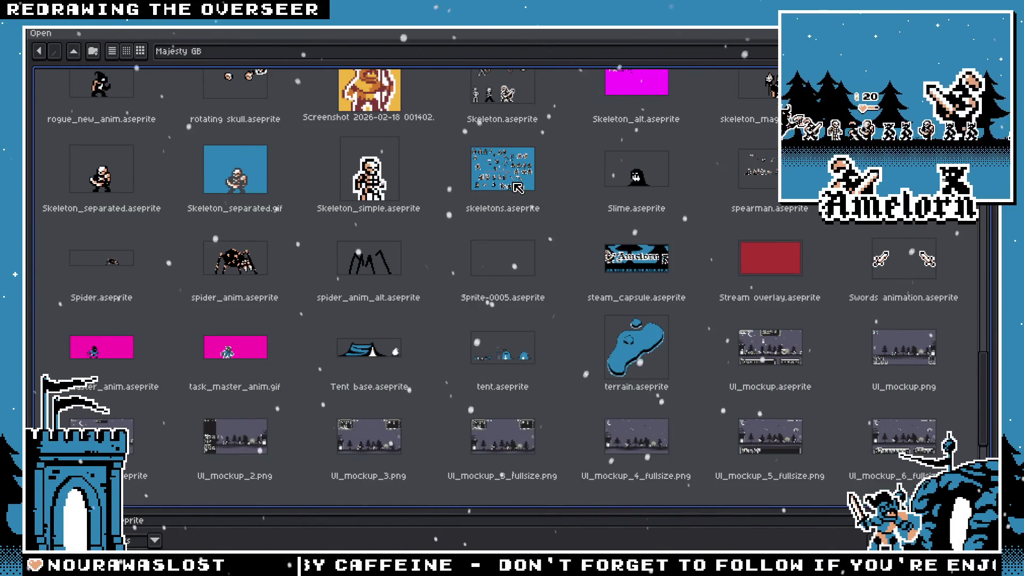
scroll(517, 185, down, 1)
scroll(641, 240, up, 1)
scroll(800, 273, up, 1)
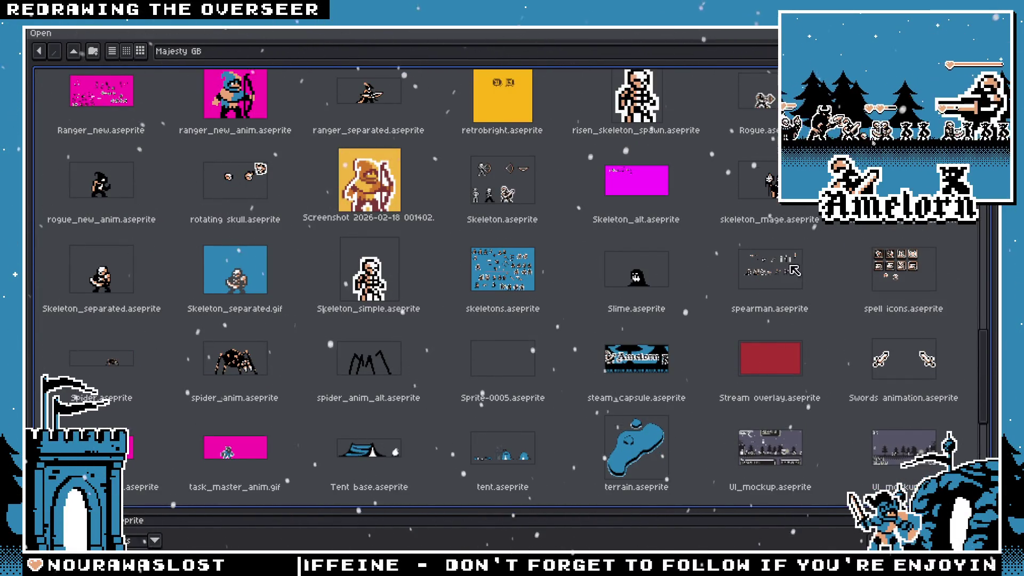
scroll(608, 197, up, 2)
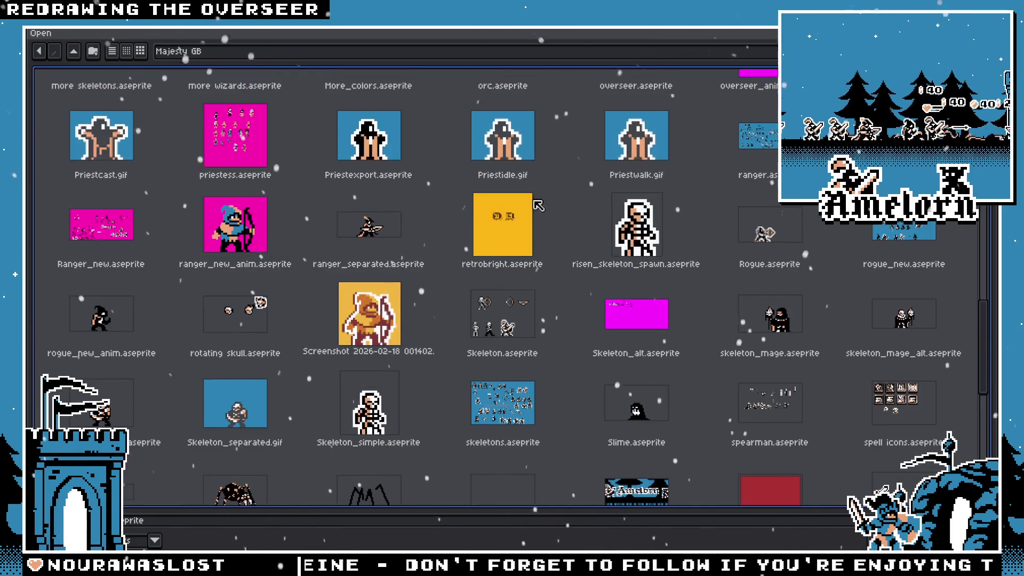
Open Skeleton_alt.aseprite, place a copy of the skeleton below the lineup, and start the Outline effect
double_click(638, 322)
scroll(372, 210, up, 4)
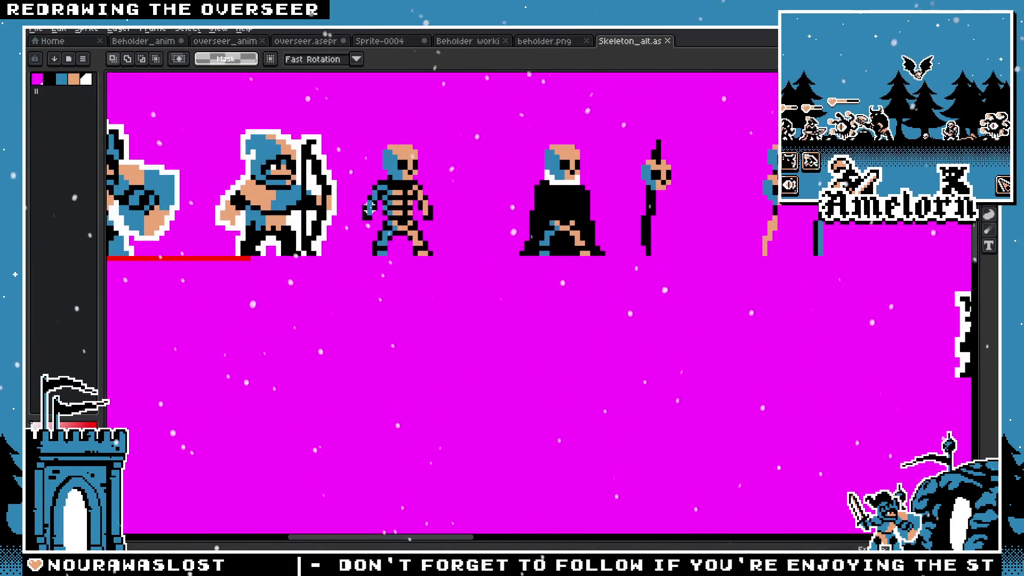
scroll(376, 212, down, 1)
scroll(400, 224, down, 1)
scroll(459, 259, down, 1)
scroll(459, 258, up, 2)
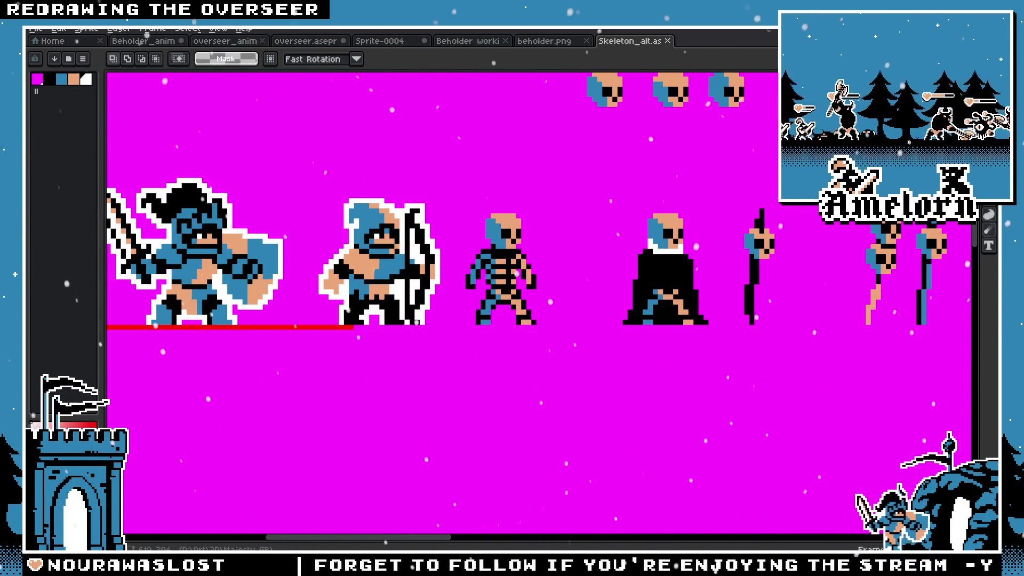
key(Tab)
drag(464, 207, 544, 331)
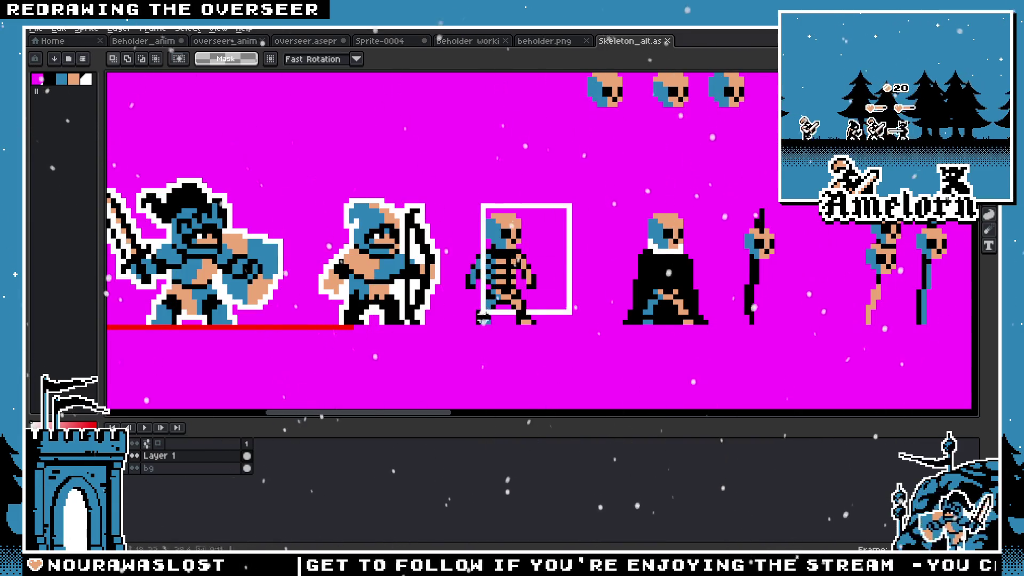
scroll(496, 280, up, 1)
scroll(481, 314, down, 4)
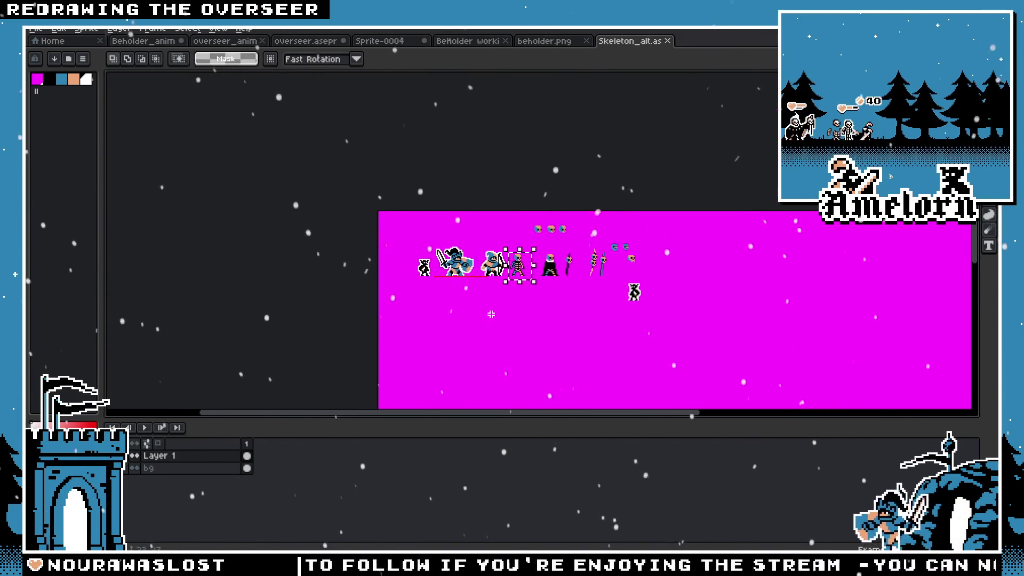
scroll(481, 314, up, 2)
scroll(503, 303, up, 1)
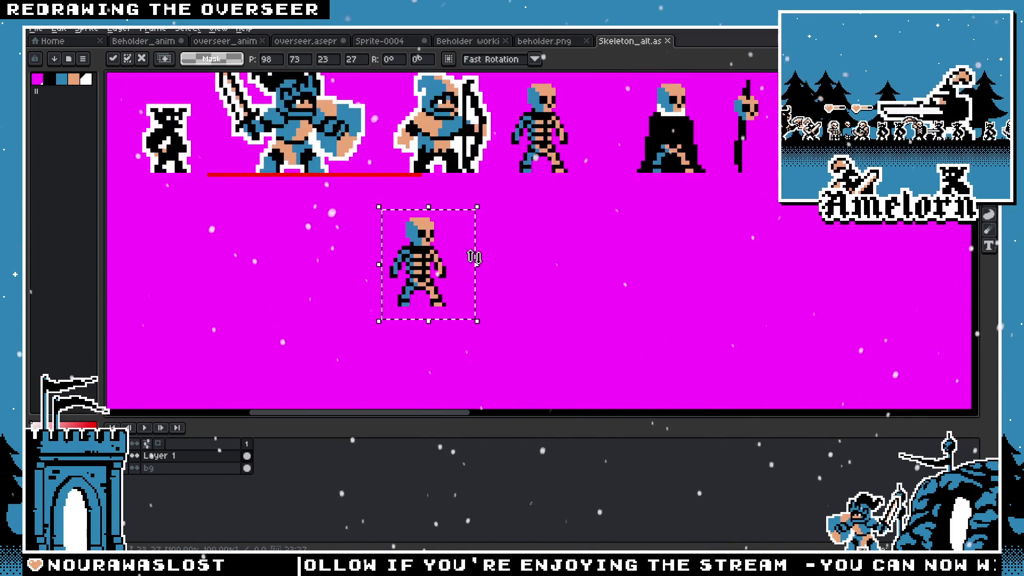
click(472, 221)
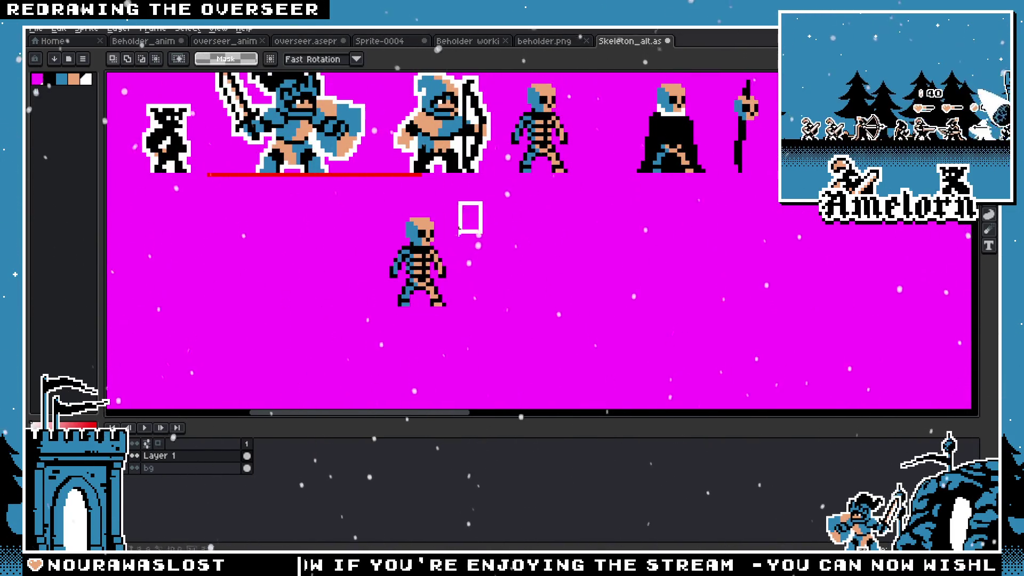
key(shift+o)
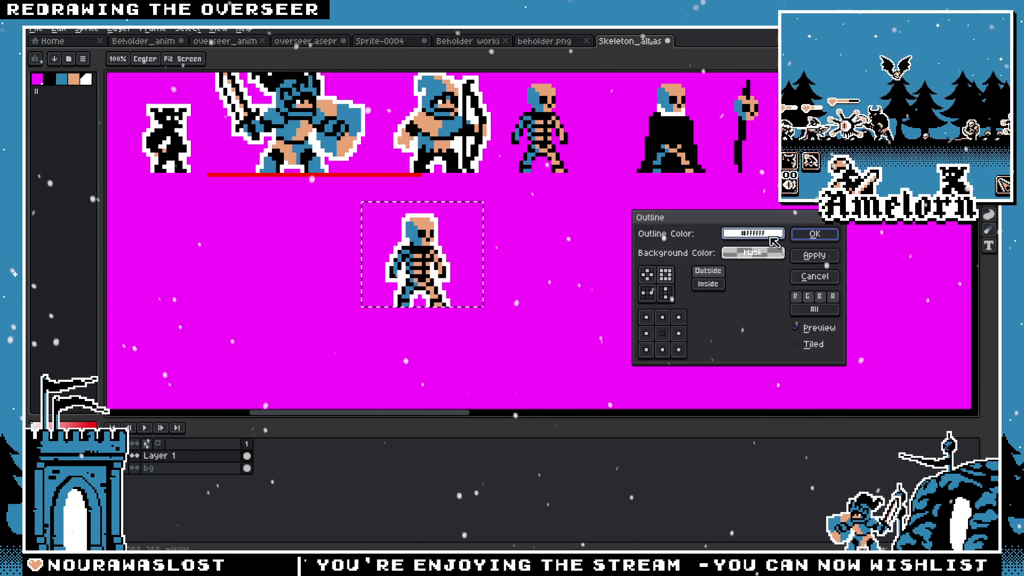
Commit the white outline on the lower skeleton copy
click(815, 234)
scroll(550, 220, down, 2)
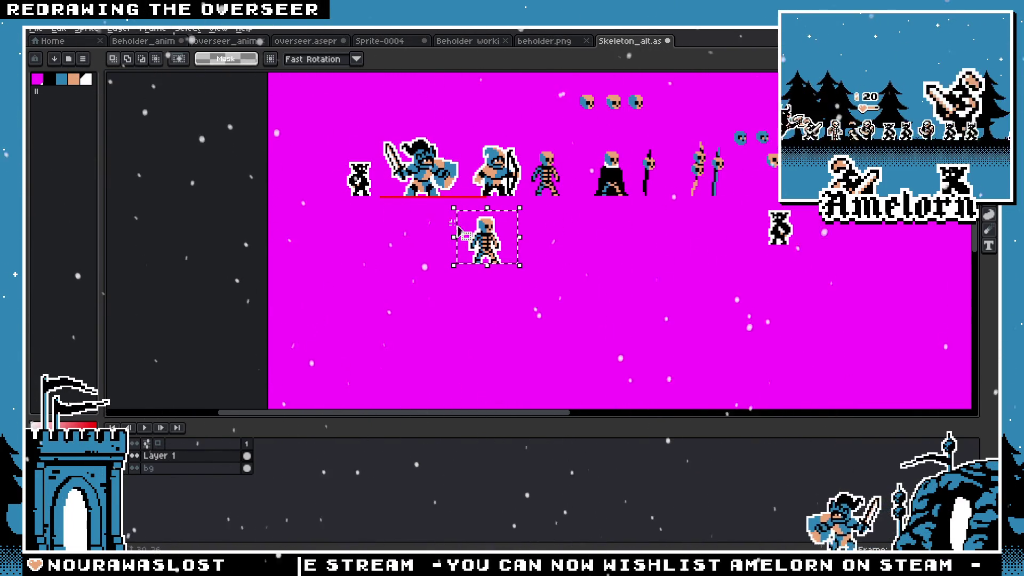
scroll(460, 233, up, 2)
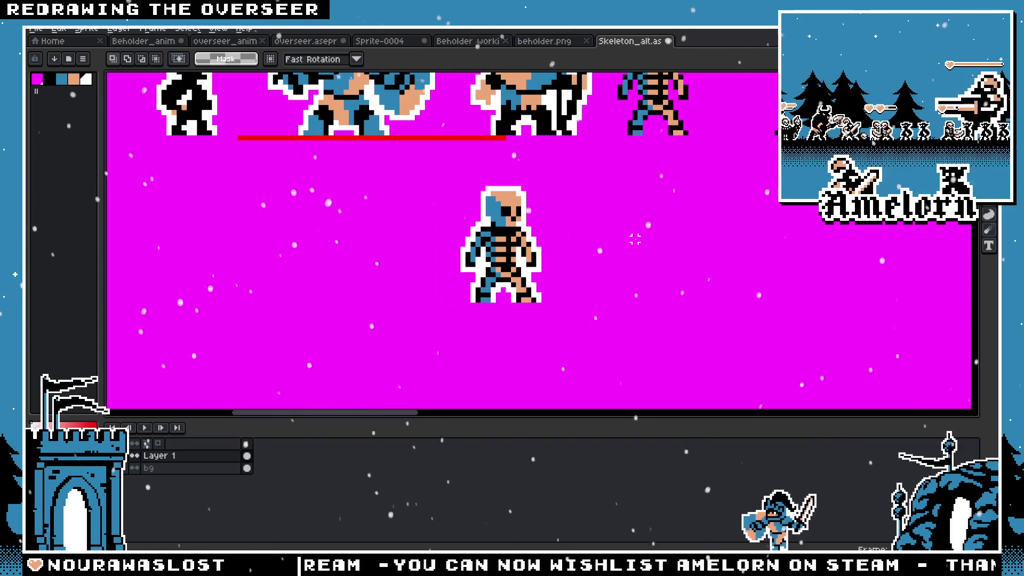
scroll(634, 240, down, 3)
Undo the outline, shift the skeleton's lower legs one pixel right, and pick the Pencil
drag(561, 257, 517, 225)
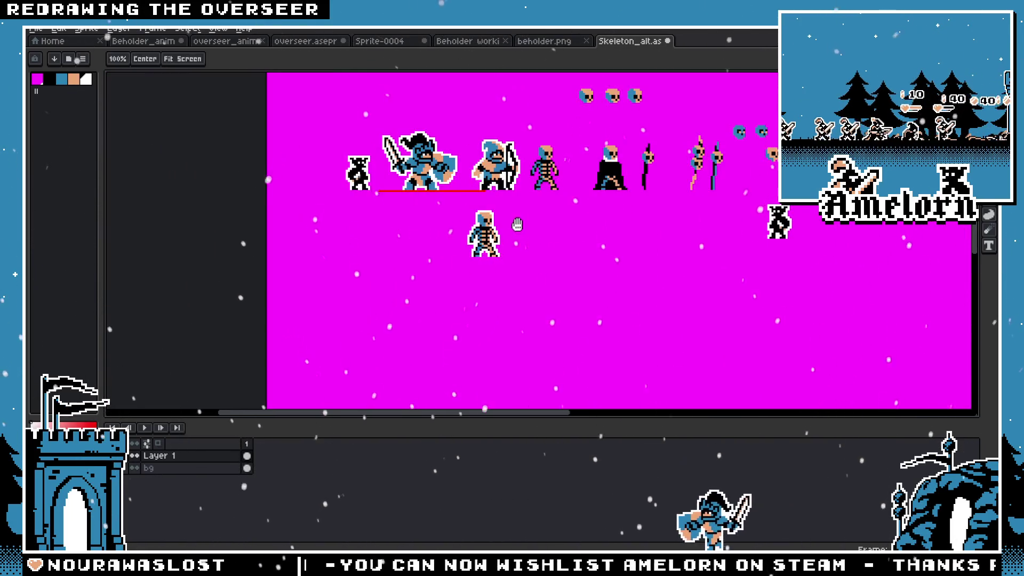
scroll(517, 225, up, 2)
scroll(504, 230, up, 1)
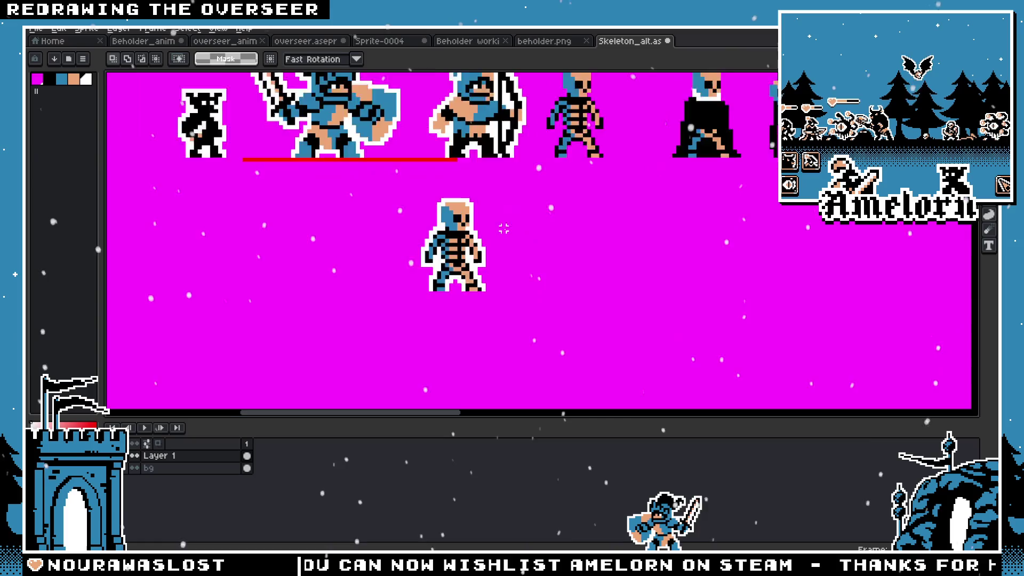
scroll(505, 230, up, 1)
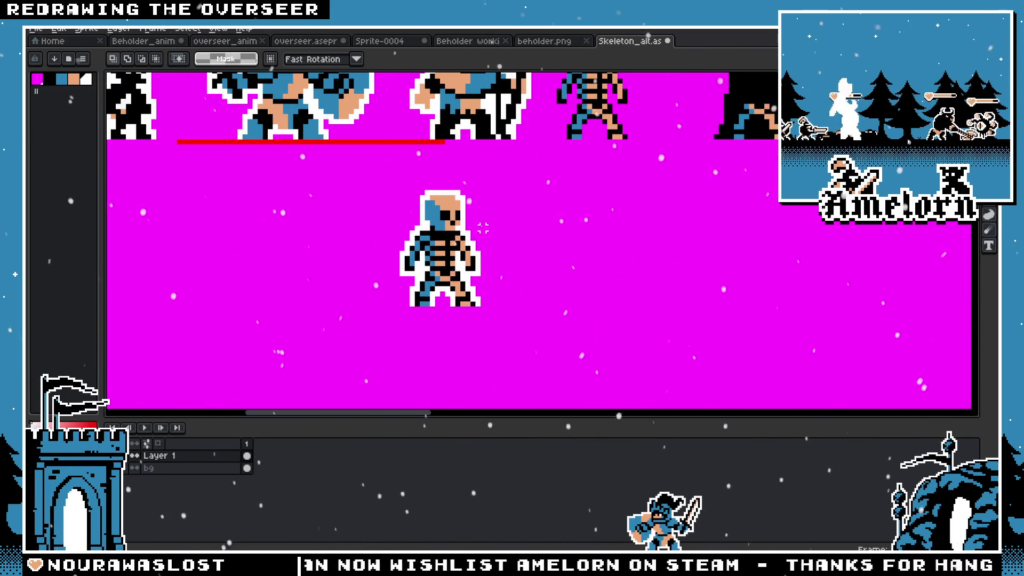
scroll(483, 230, up, 2)
scroll(492, 276, down, 1)
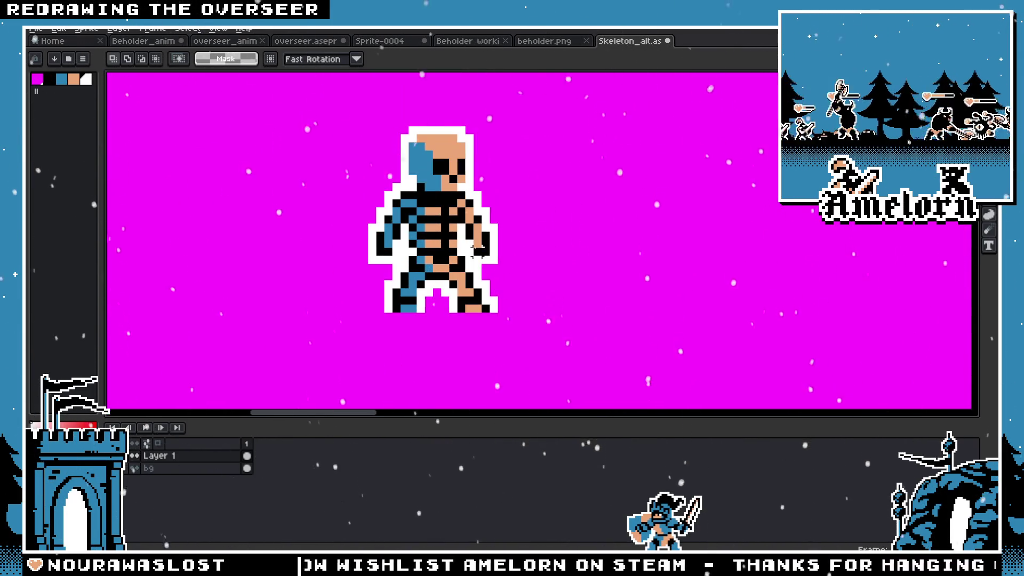
key(ctrl+a)
key(ctrl+d)
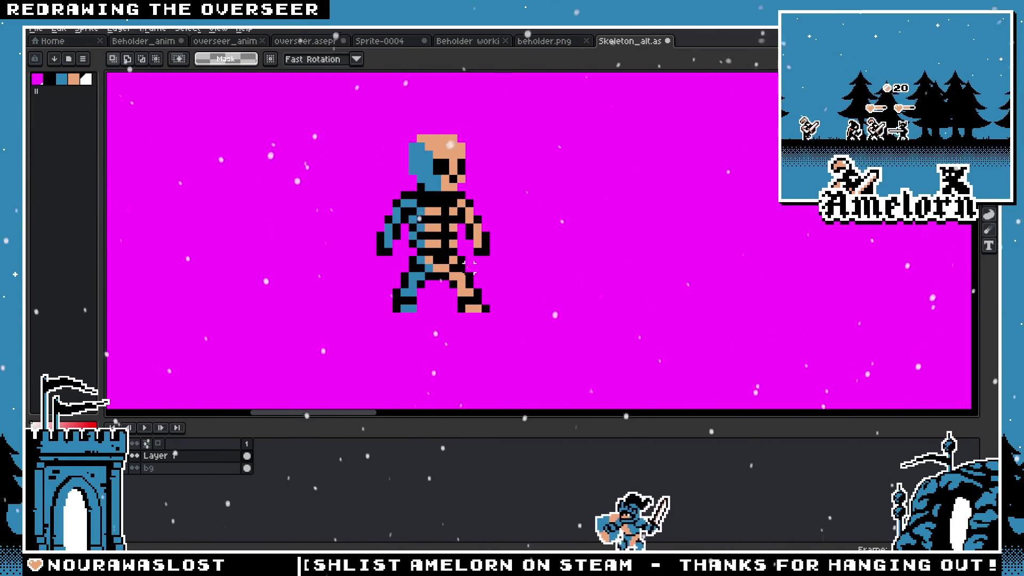
drag(484, 322, 366, 254)
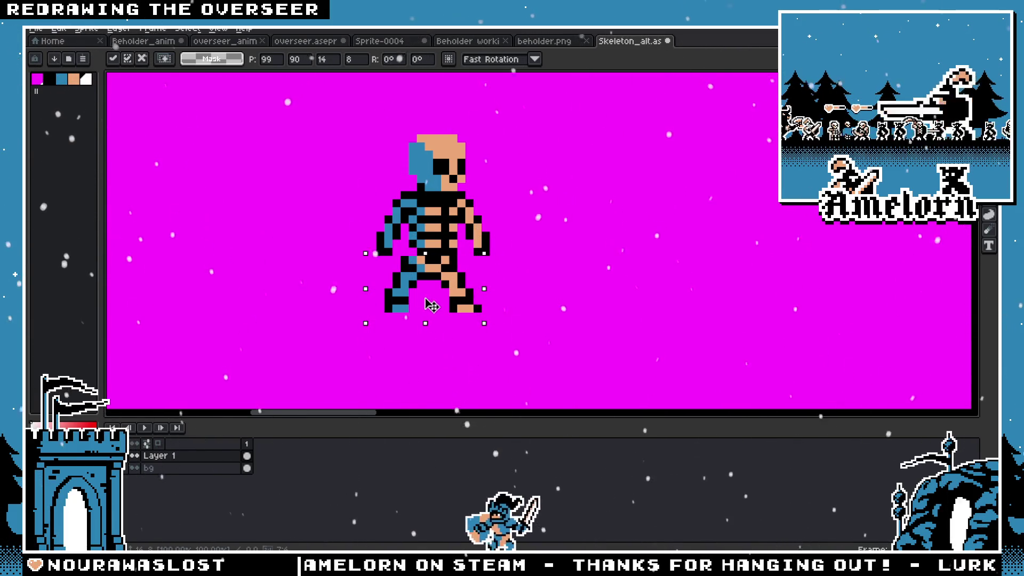
drag(431, 304, 439, 304)
key(ctrl+d)
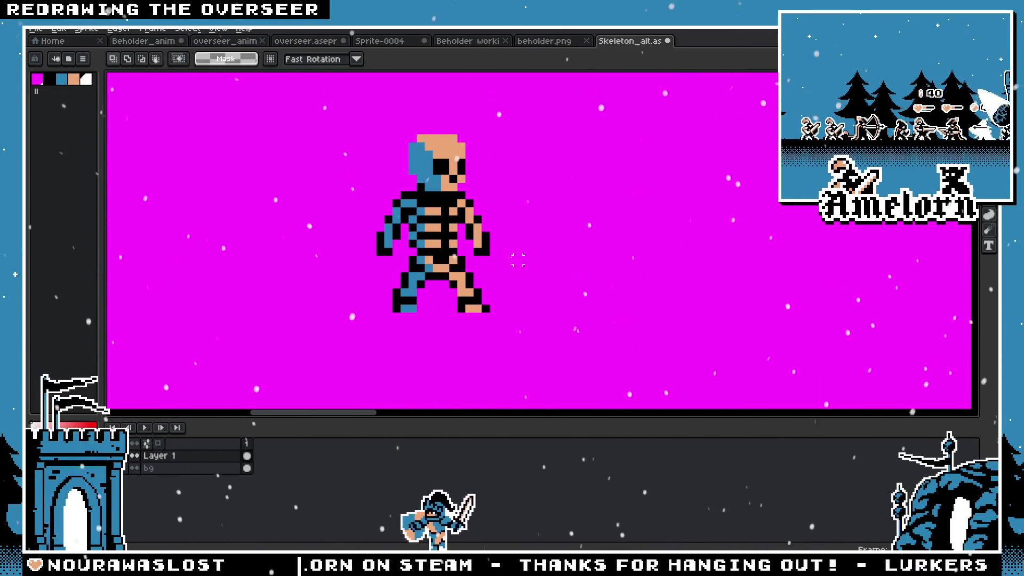
scroll(519, 258, up, 1)
scroll(519, 258, down, 3)
scroll(519, 257, down, 1)
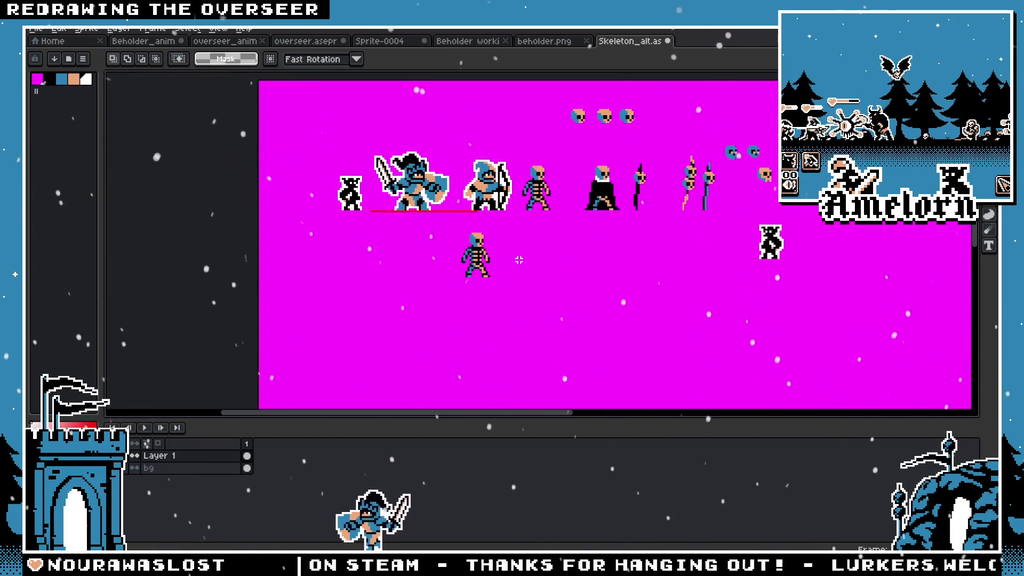
scroll(519, 257, up, 1)
scroll(519, 258, up, 1)
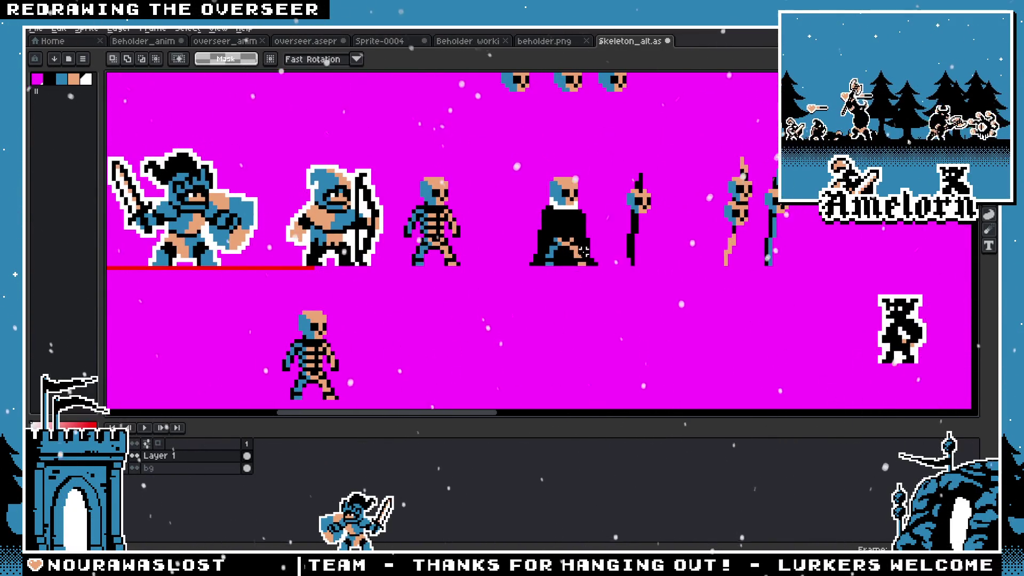
scroll(556, 224, up, 1)
scroll(557, 224, up, 1)
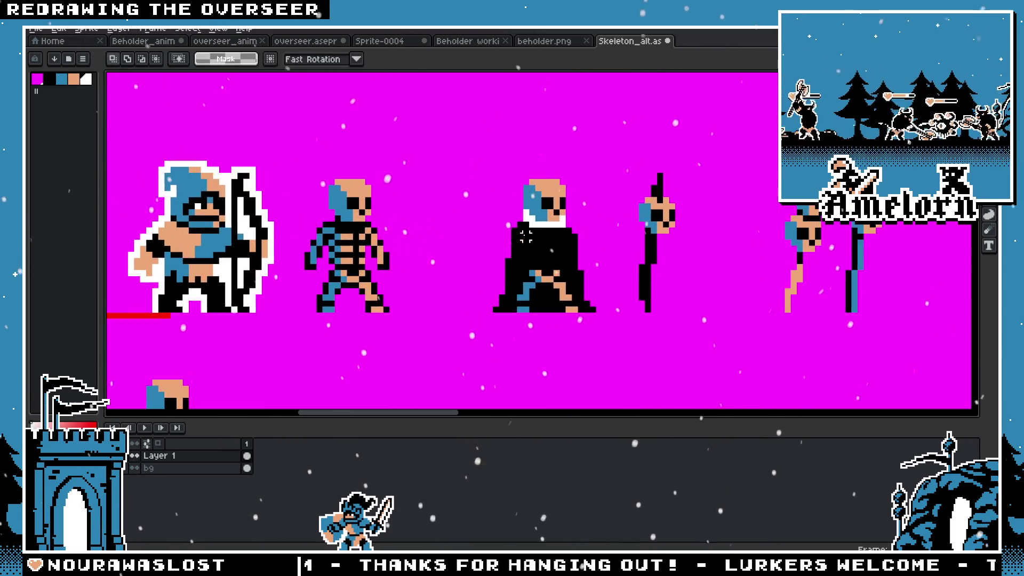
scroll(544, 241, up, 1)
scroll(537, 256, up, 2)
key(b)
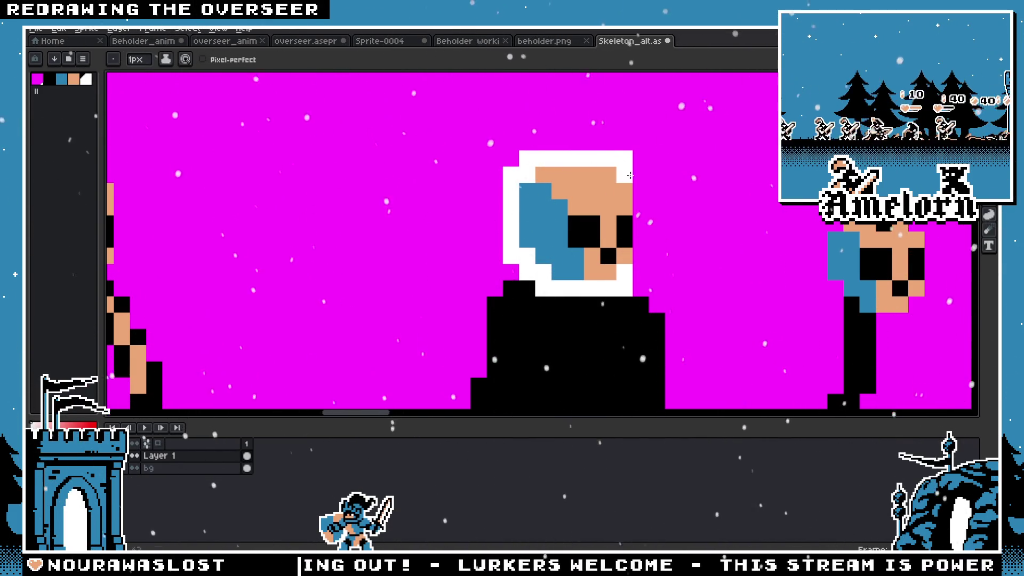
Paint white outline pixels along the hooded skull's side and top
drag(639, 175, 639, 208)
click(641, 264)
scroll(641, 264, down, 3)
scroll(513, 264, down, 3)
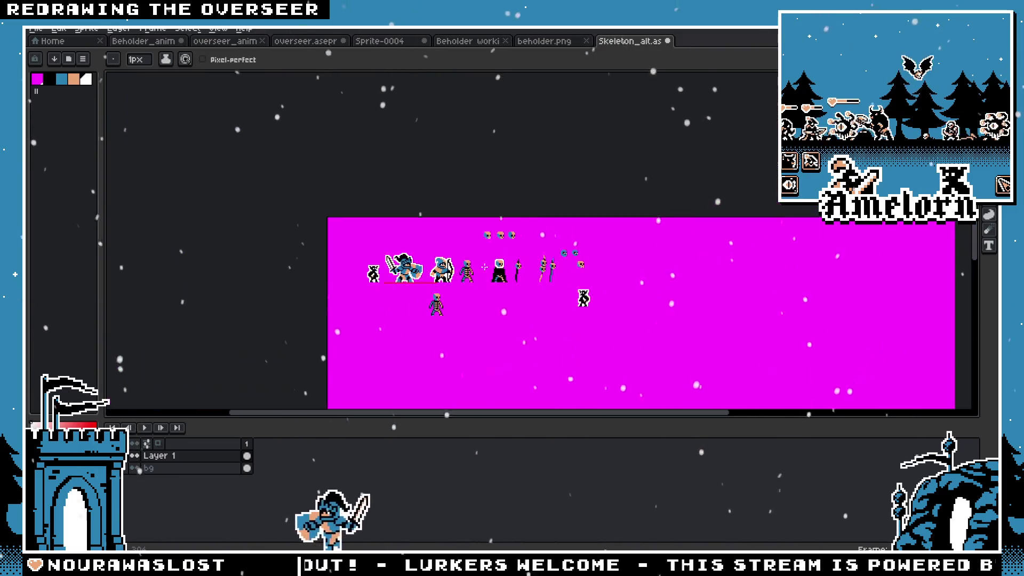
scroll(512, 264, up, 5)
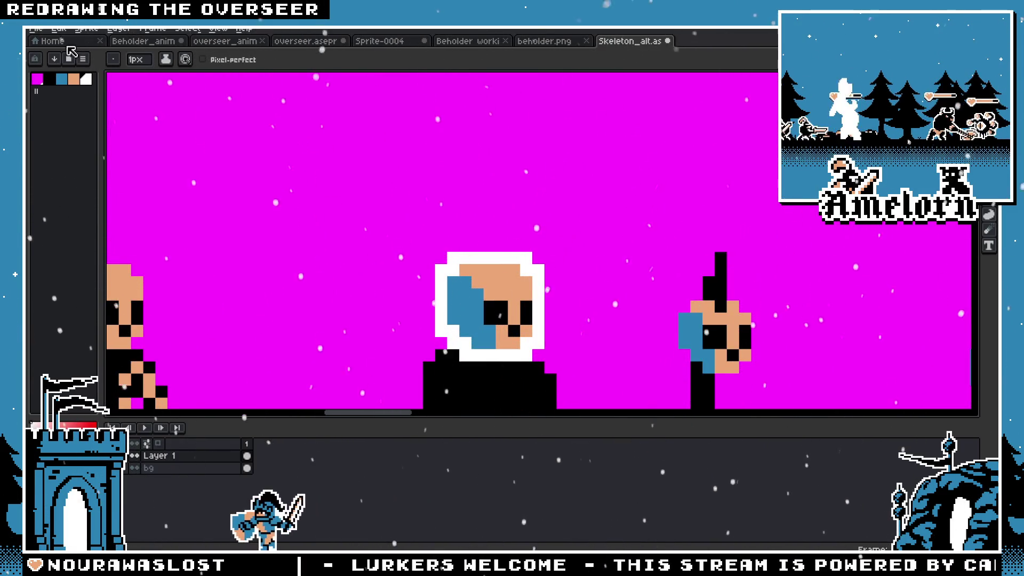
click(36, 29)
Open Fire 3-Sheet.png from the Liche fire folder and marquee one flame for copying
click(60, 59)
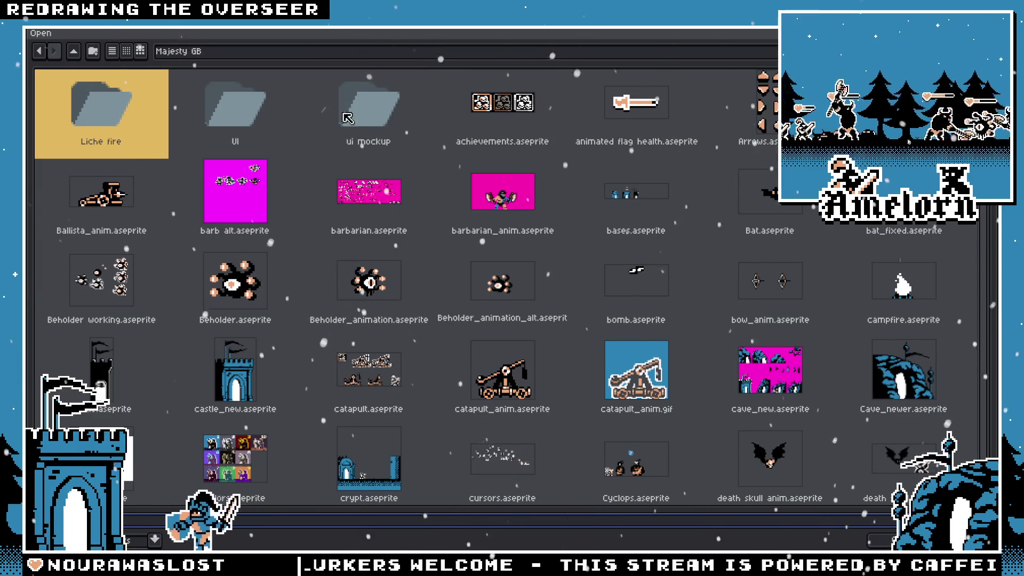
double_click(100, 113)
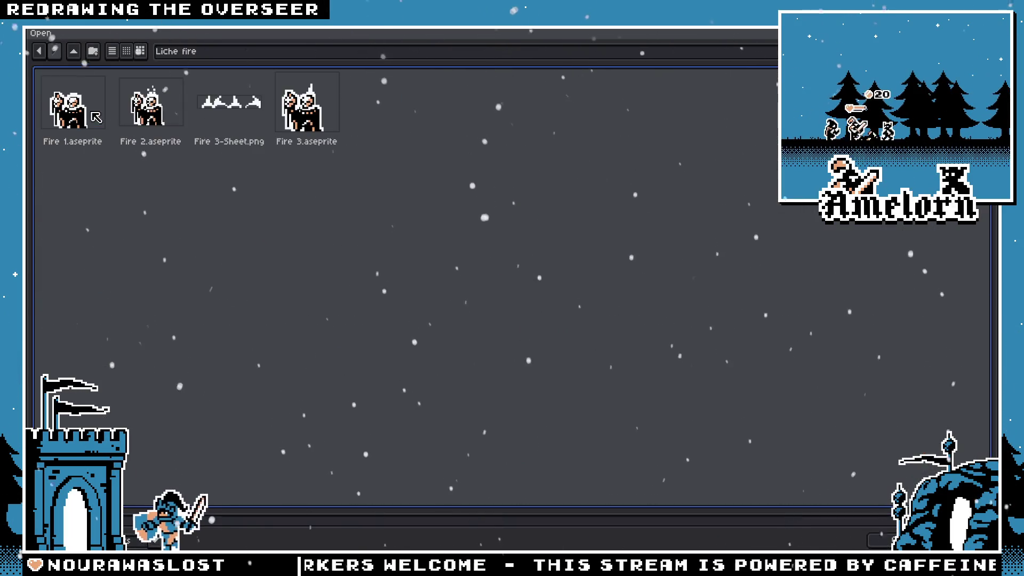
double_click(245, 117)
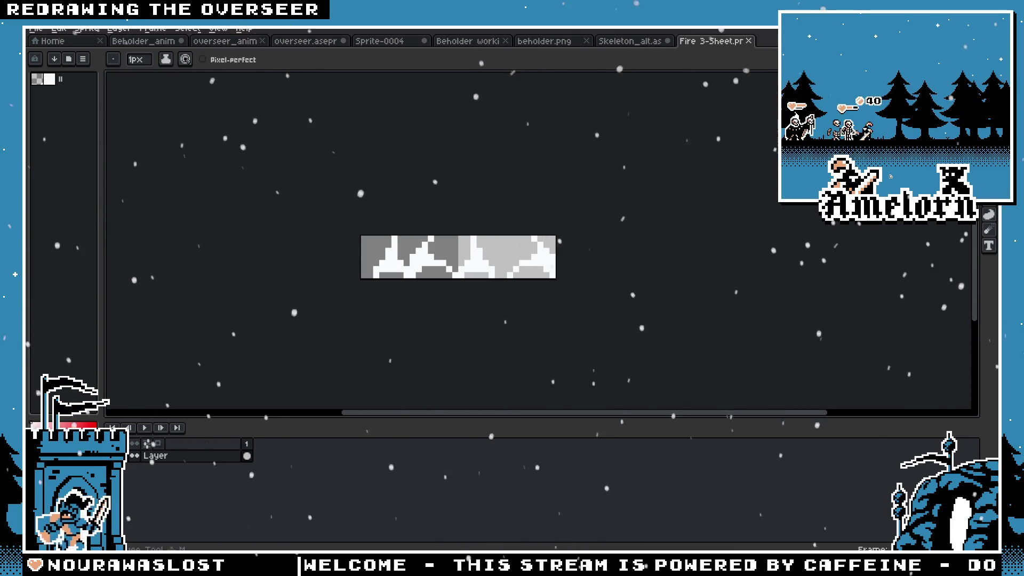
scroll(449, 240, up, 1)
scroll(417, 232, up, 1)
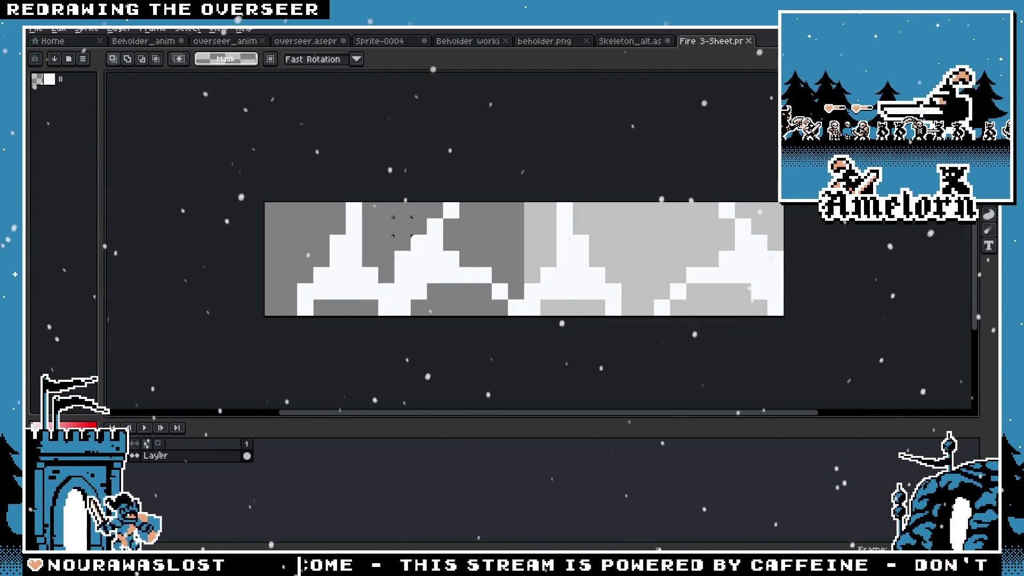
mouse_move(395, 205)
mouse_down()
mouse_move(499, 314)
mouse_move(512, 316)
mouse_move(492, 312)
mouse_move(509, 316)
mouse_up()
Paste the copied white flame onto the Skeleton_alt sheet atop the hooded figure's head
click(628, 41)
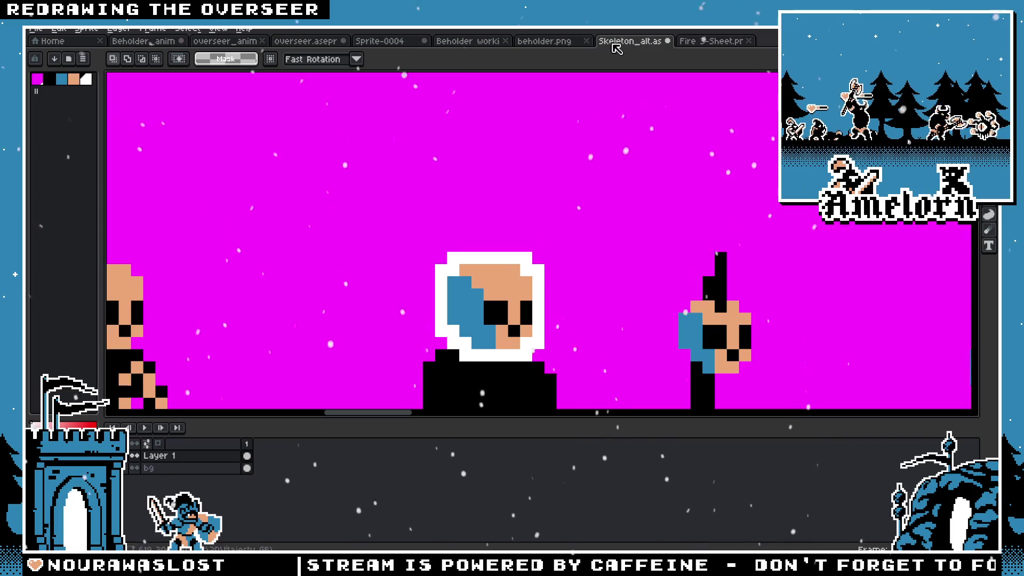
key(ctrl+v)
drag(512, 240, 471, 237)
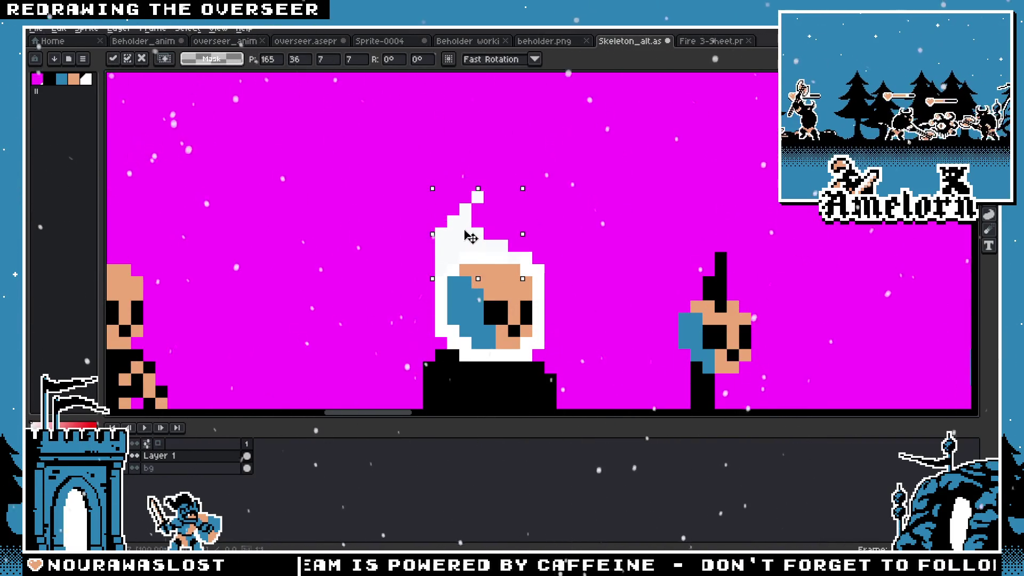
scroll(319, 209, down, 3)
scroll(320, 208, down, 2)
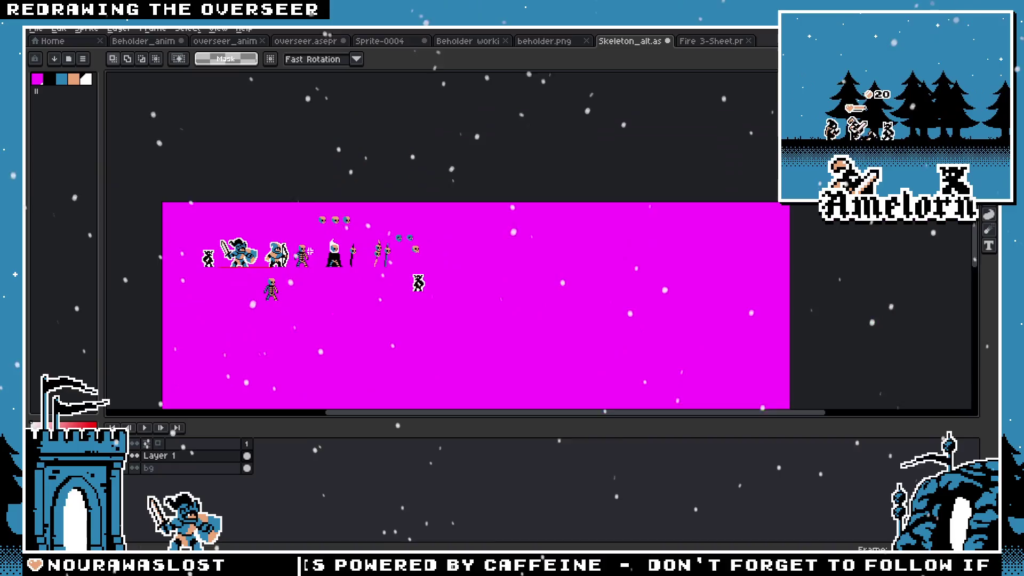
scroll(308, 248, up, 2)
scroll(308, 248, up, 1)
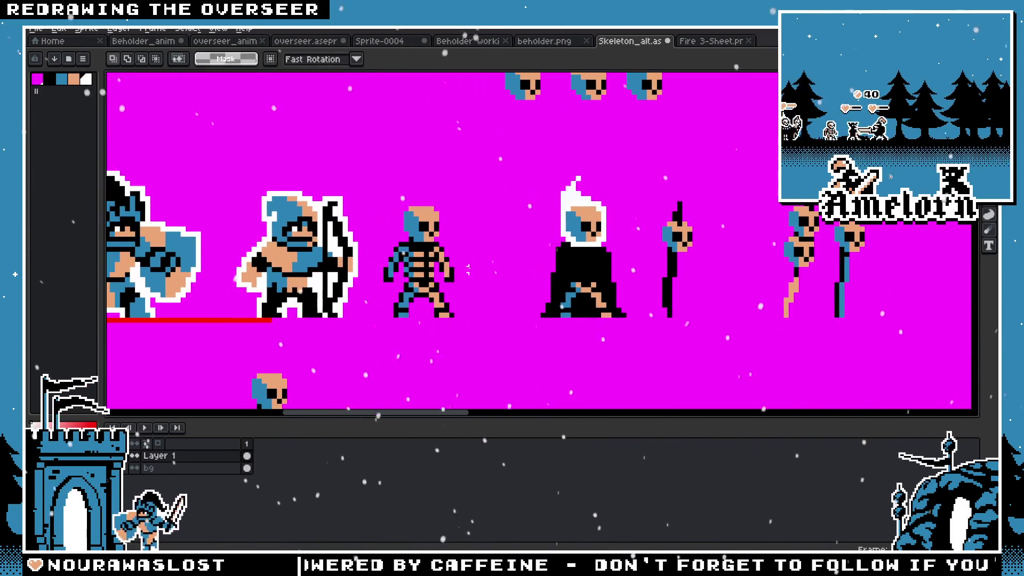
scroll(308, 249, up, 1)
scroll(308, 249, up, 2)
key(b)
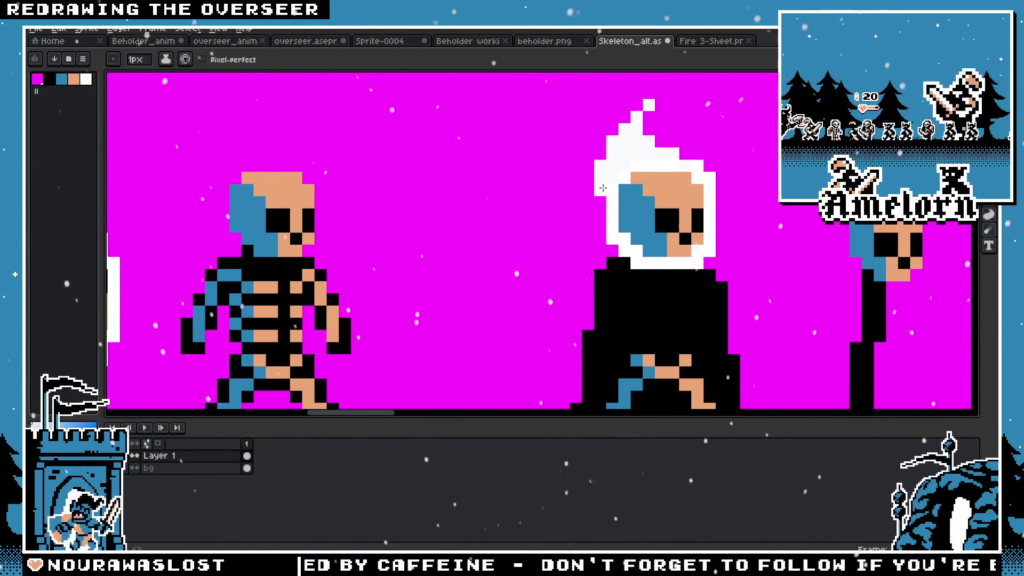
scroll(603, 189, down, 3)
scroll(614, 188, up, 2)
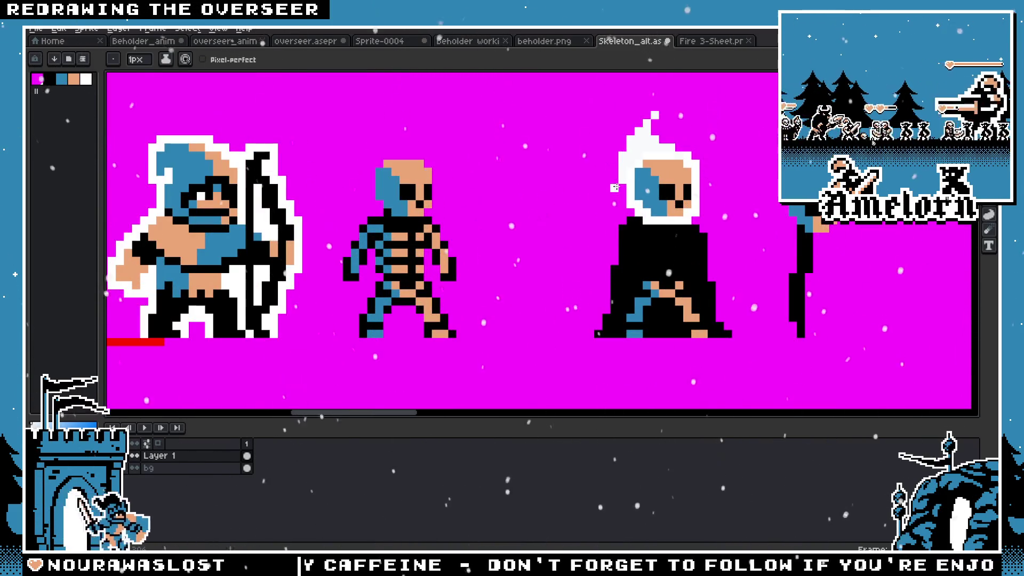
scroll(521, 214, down, 3)
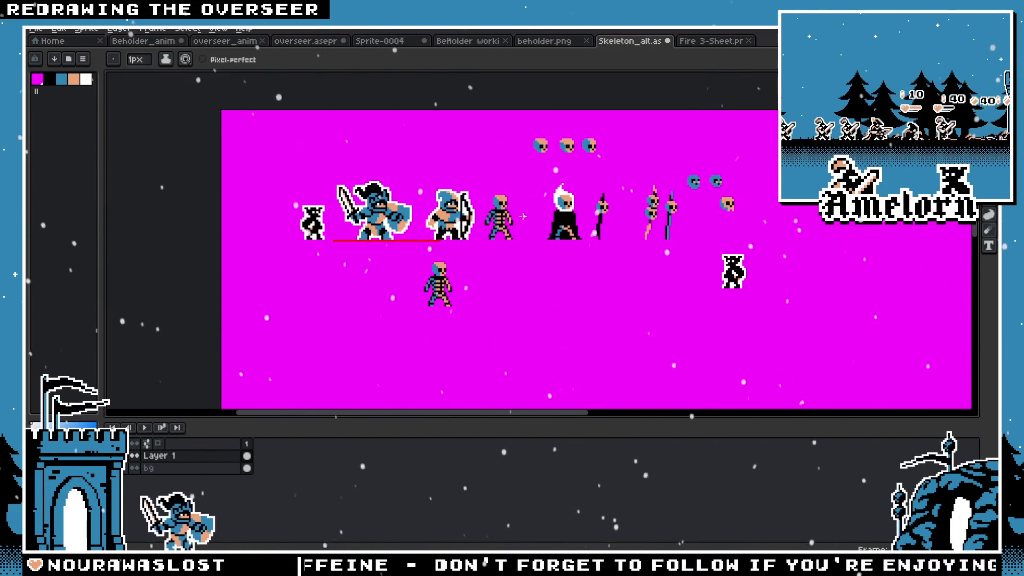
scroll(521, 214, up, 3)
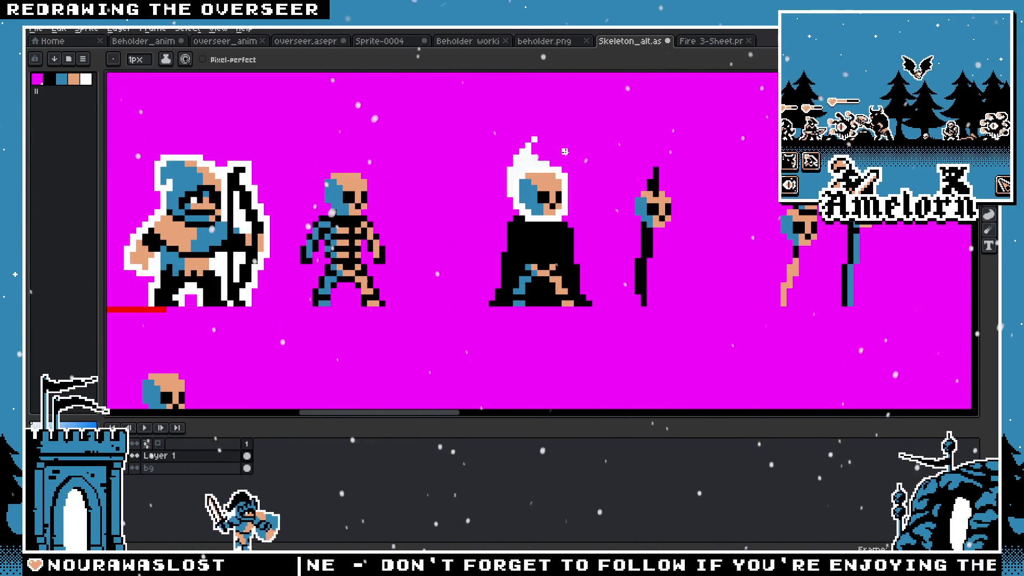
scroll(565, 152, down, 3)
scroll(566, 115, up, 4)
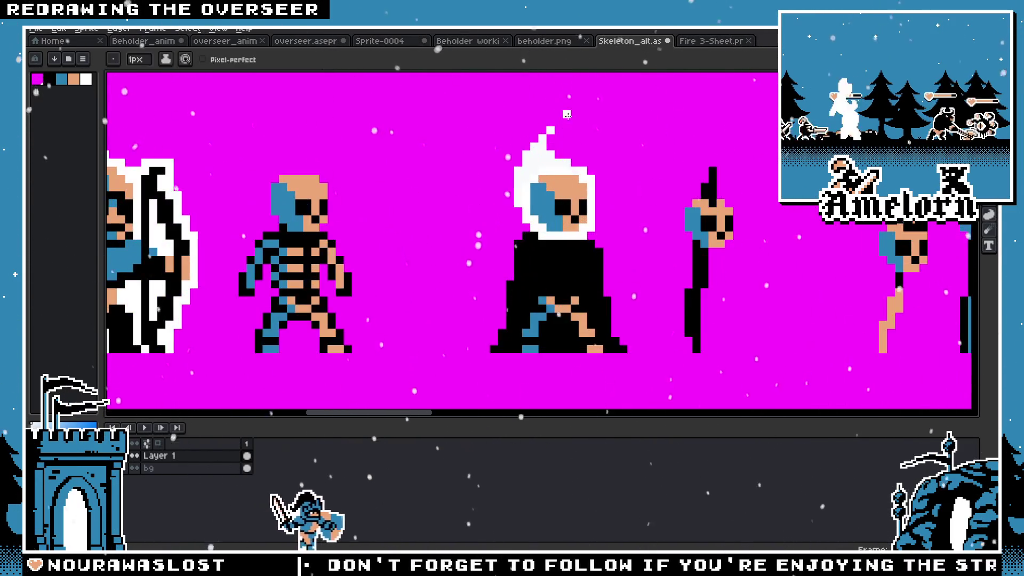
scroll(567, 114, down, 2)
scroll(566, 114, down, 2)
scroll(549, 222, up, 3)
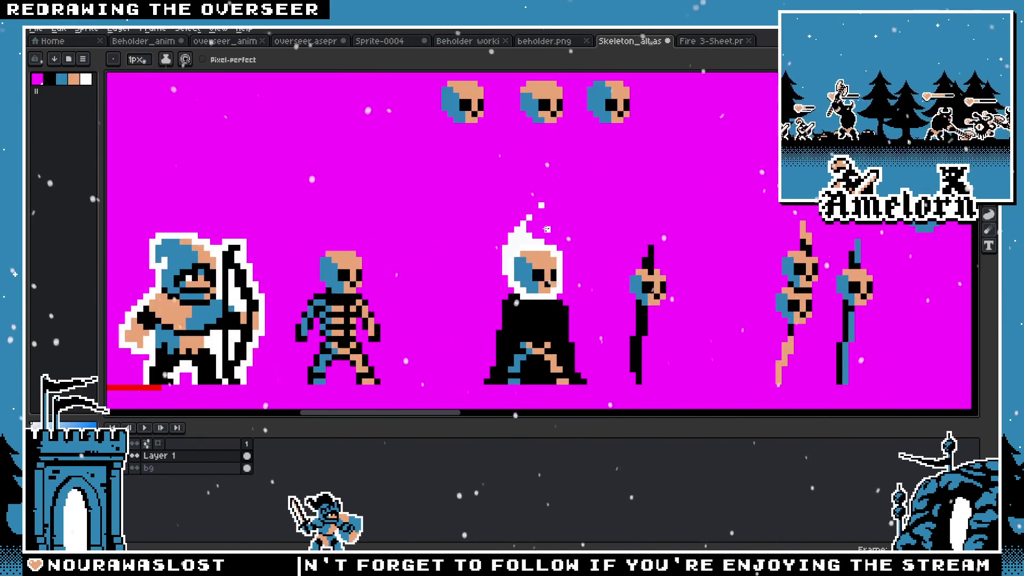
scroll(498, 242, down, 3)
scroll(439, 253, up, 3)
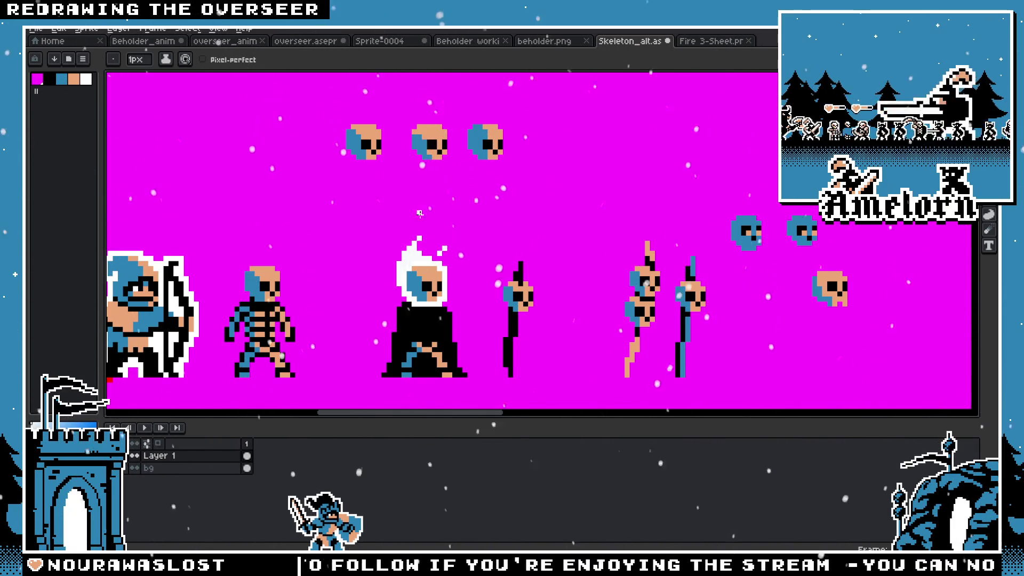
scroll(413, 236, down, 2)
scroll(414, 235, up, 2)
scroll(414, 235, down, 2)
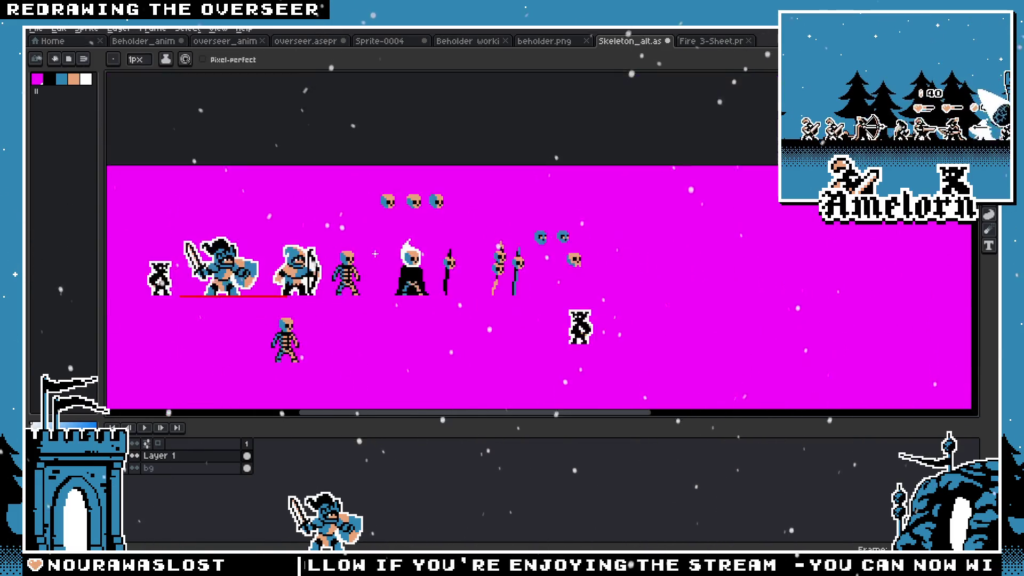
scroll(392, 265, up, 1)
scroll(376, 276, up, 1)
scroll(384, 265, up, 3)
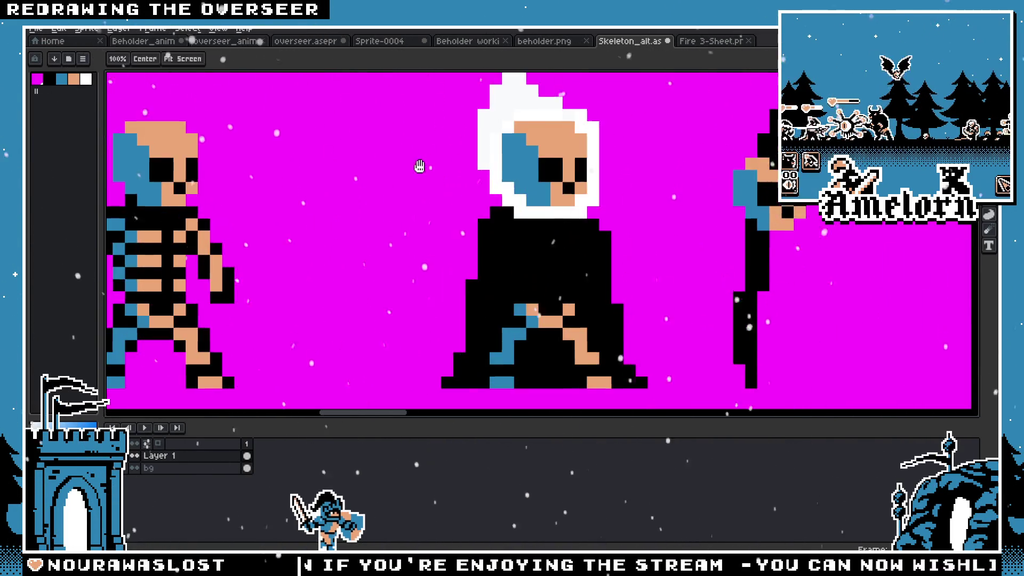
scroll(522, 216, down, 3)
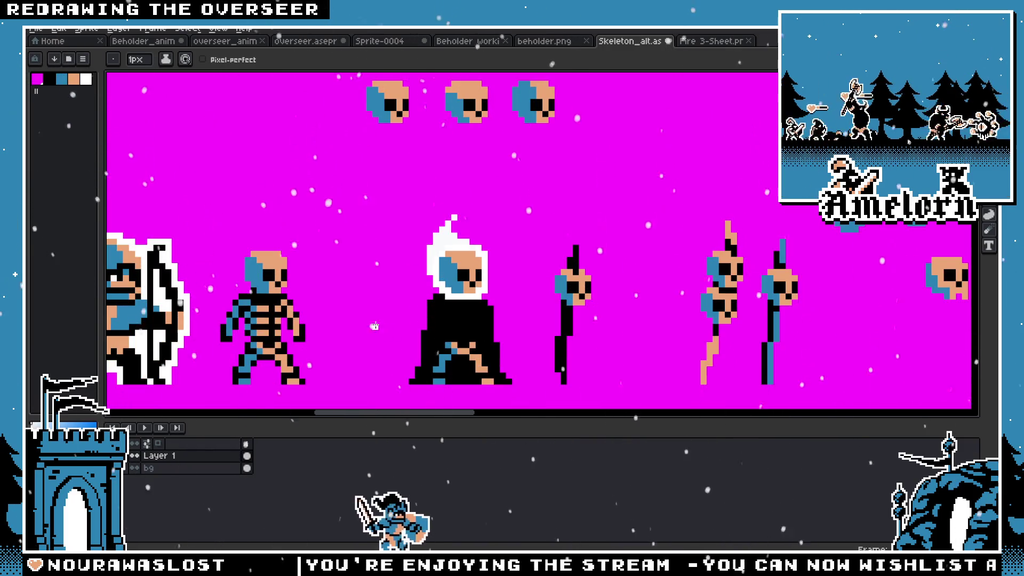